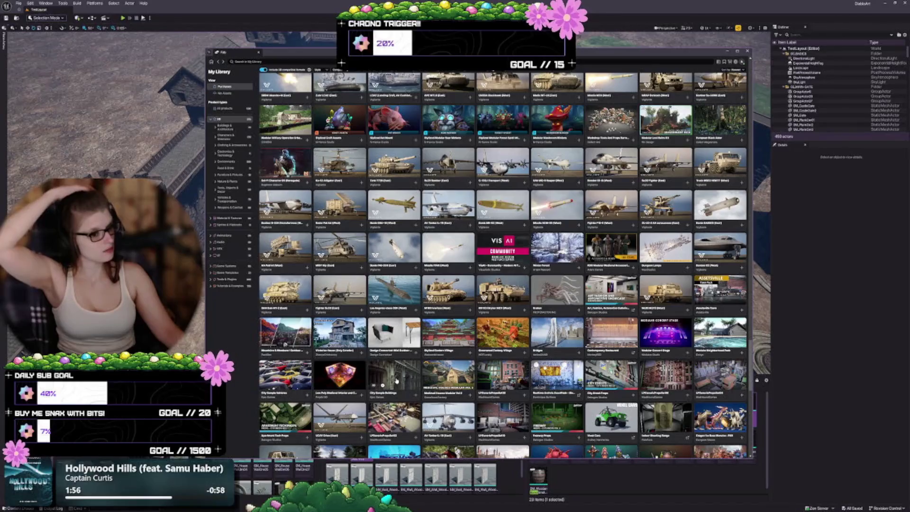
Open the Medieval Houses Modular Vol 2 page and enlarge its gallery, paging to the thatched-house render.
click(435, 392)
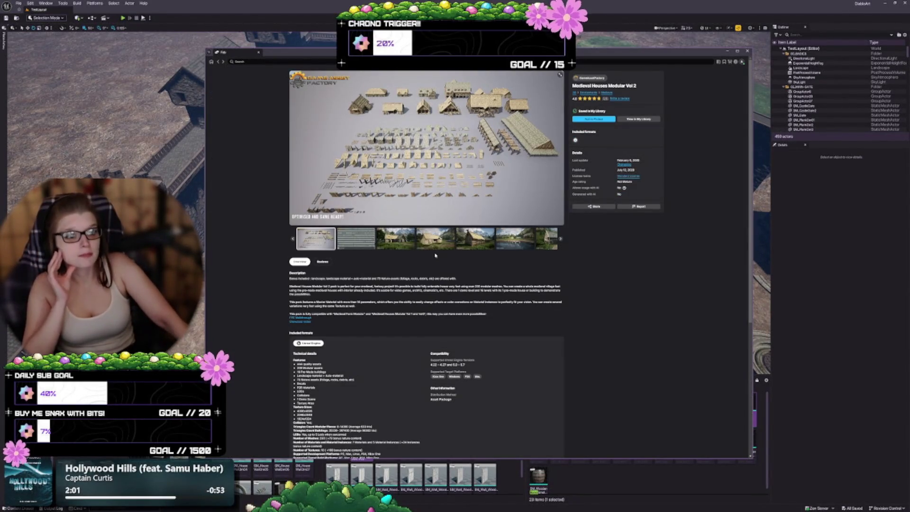
click(560, 75)
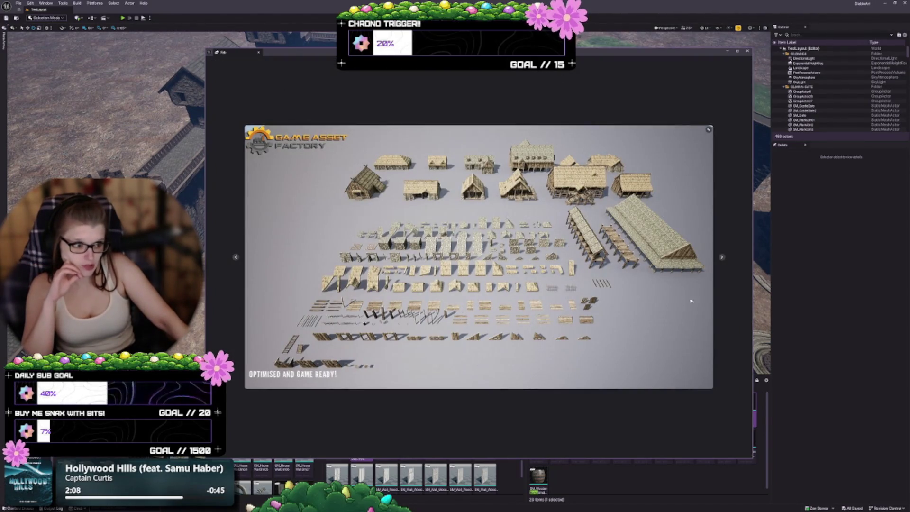
click(723, 257)
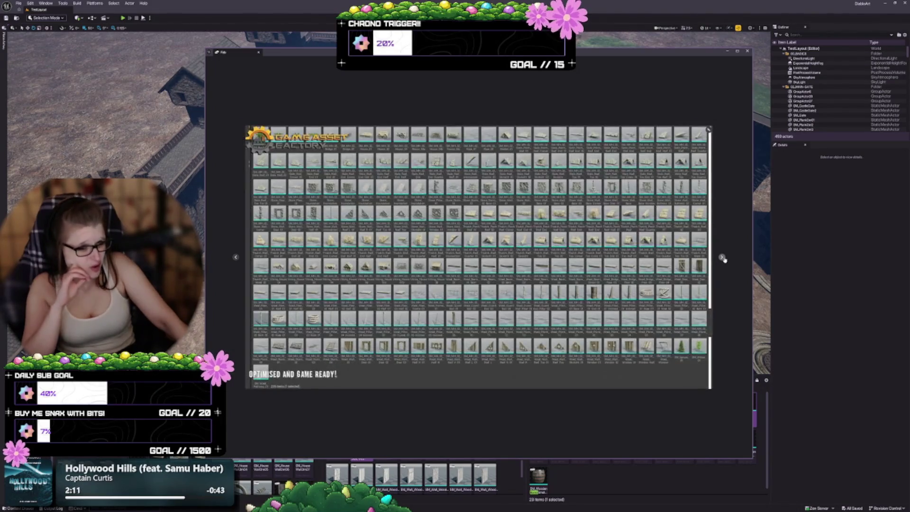
click(722, 258)
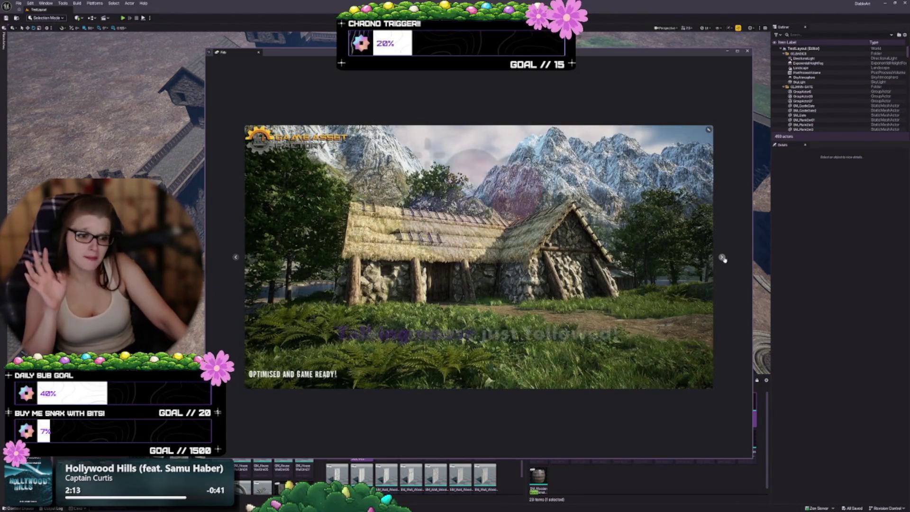
click(722, 258)
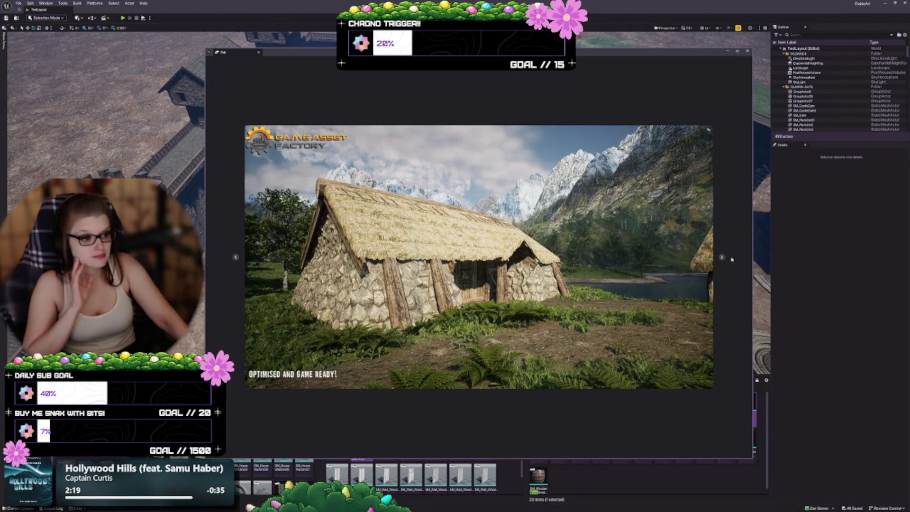
Page through the remaining gallery images, close the lightbox, and return to My Library.
click(720, 257)
click(721, 258)
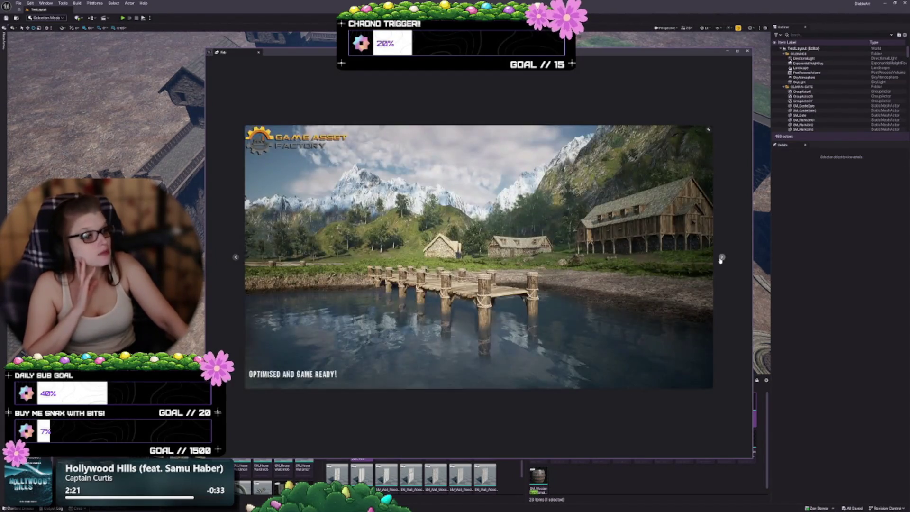
click(721, 258)
click(721, 258)
click(721, 258)
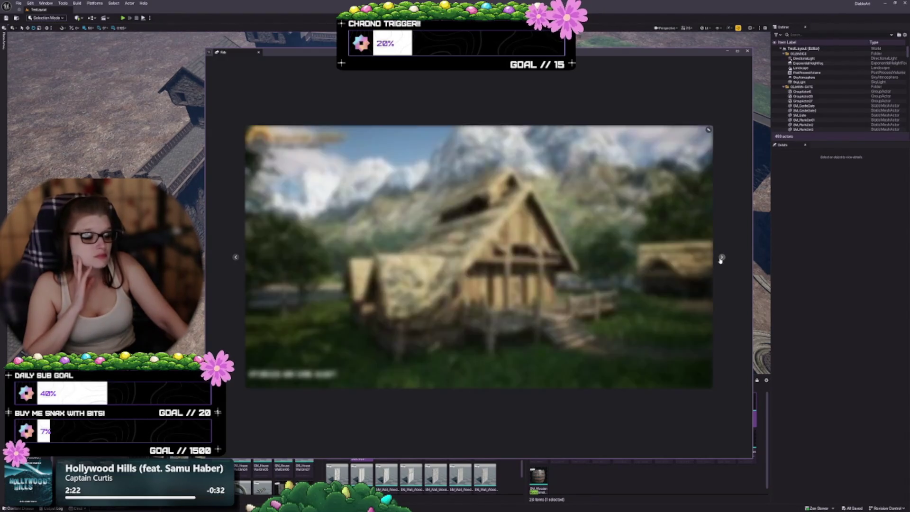
click(709, 129)
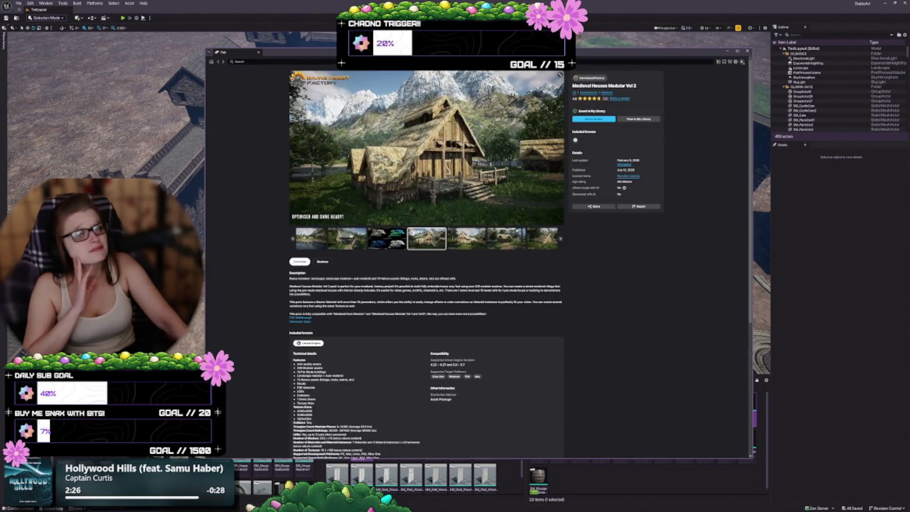
click(218, 62)
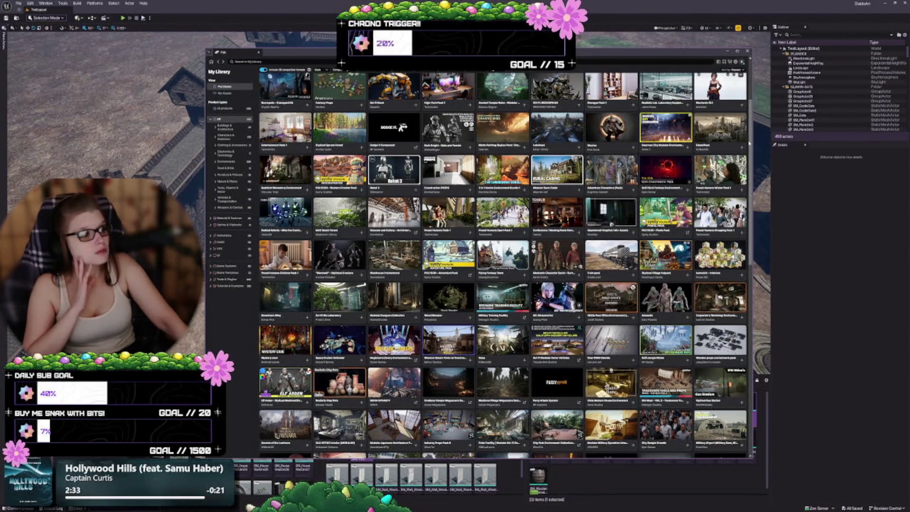
Scroll the My Library grid down from the medieval building packs to the vehicle and missile packs.
scroll(752, 227, down, 5)
scroll(637, 370, down, 15)
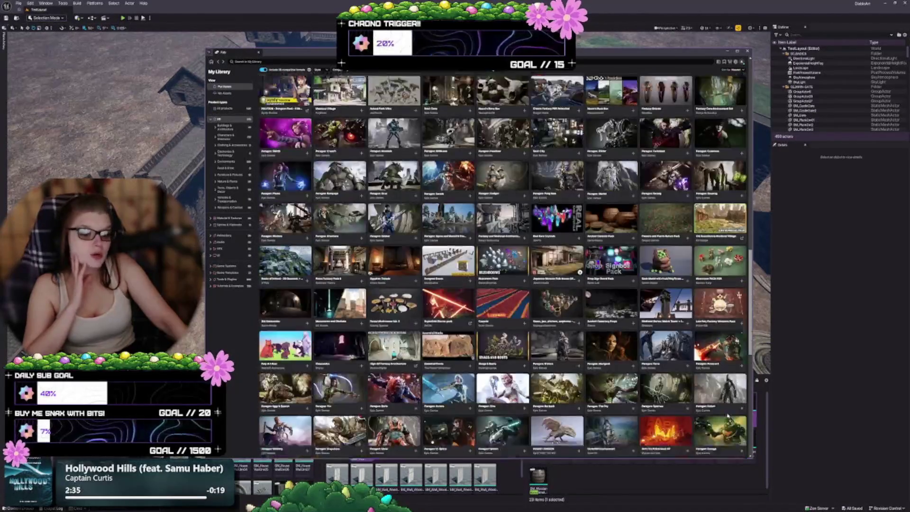
scroll(638, 370, down, 15)
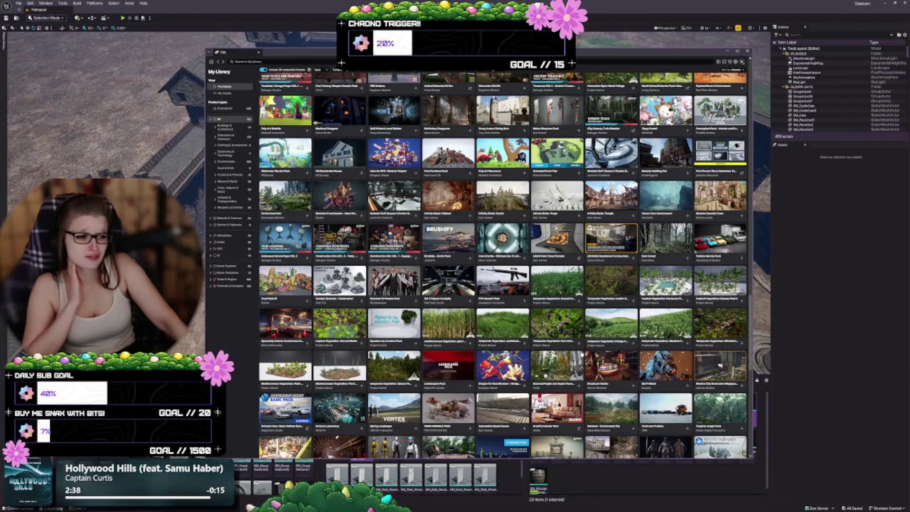
scroll(582, 355, down, 3)
scroll(404, 385, down, 15)
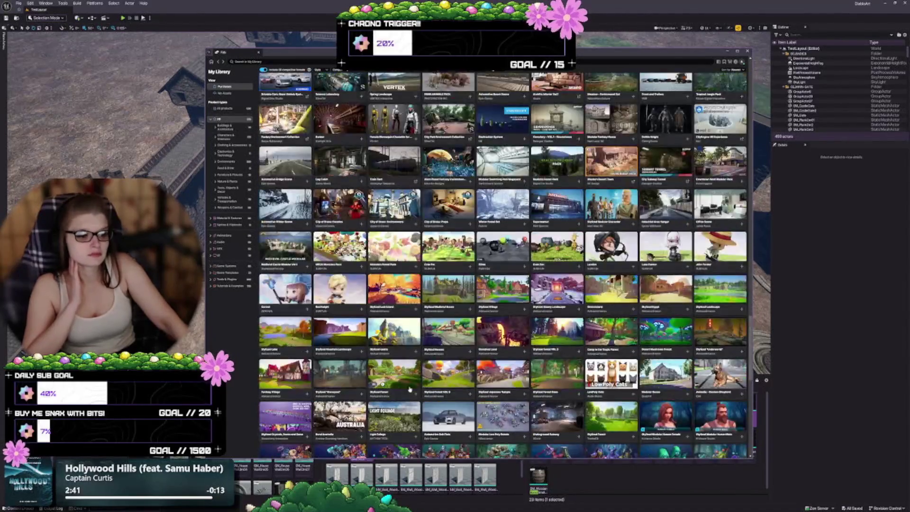
scroll(285, 127, down, 10)
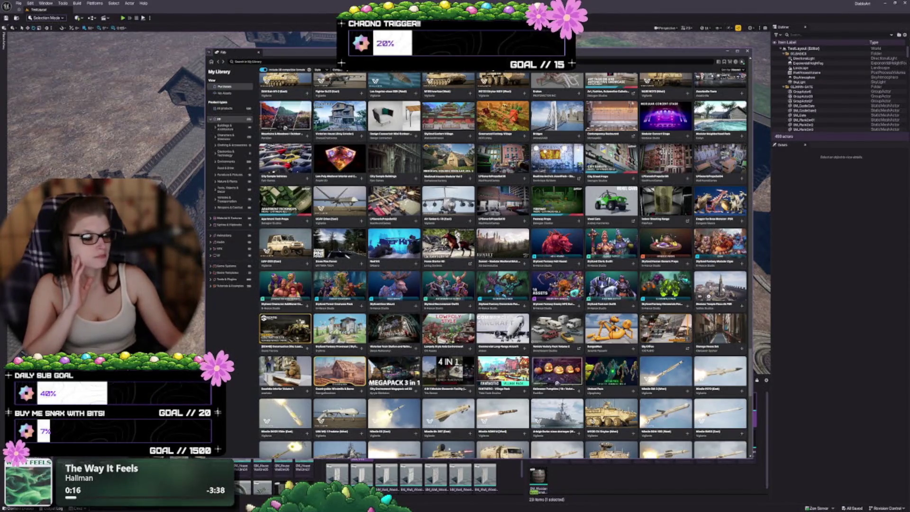
Open the Modular Templo Plaza 4k PBR page, view its temple-plaza render enlarged, then close it.
click(716, 287)
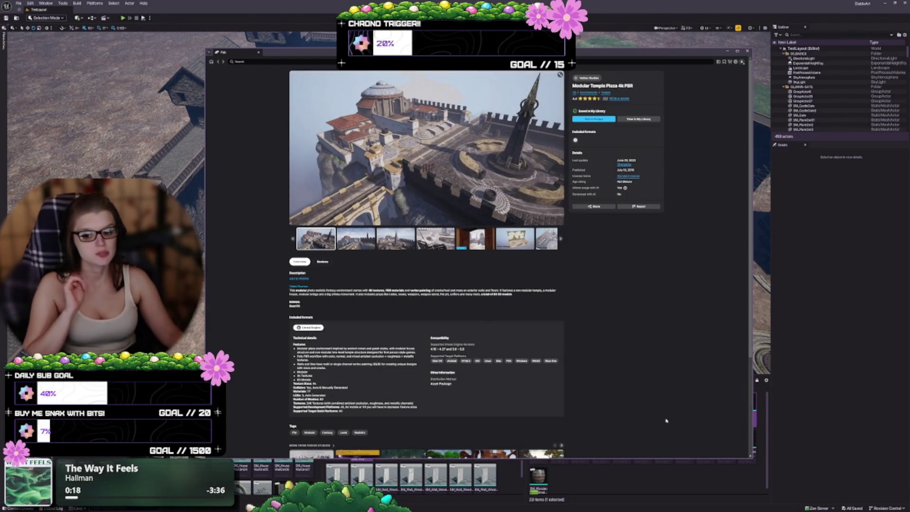
click(559, 74)
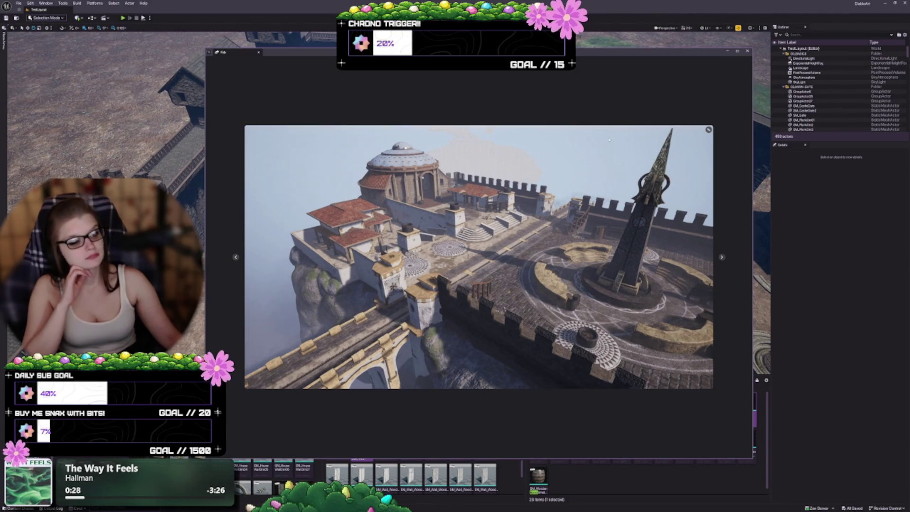
click(709, 130)
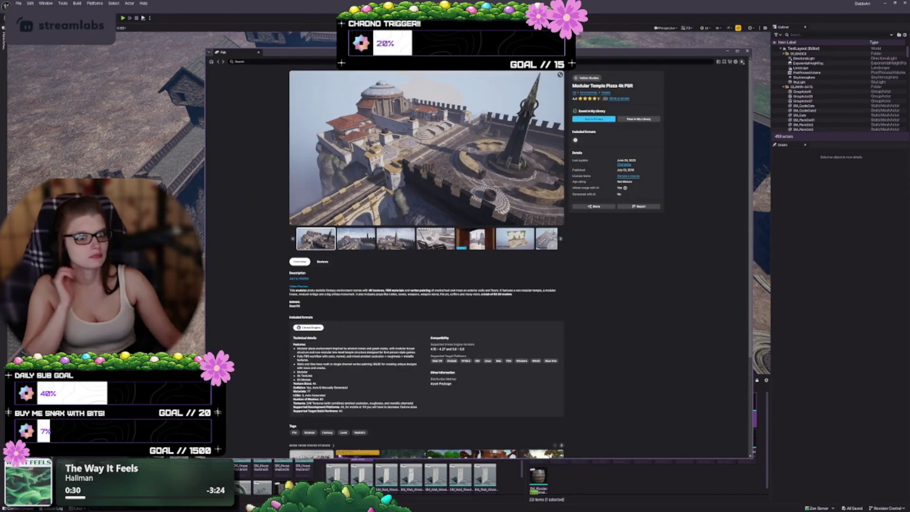
Return to My Library, scroll down, and open the Sunset - Modular Medieval Brick Buildings page.
click(218, 62)
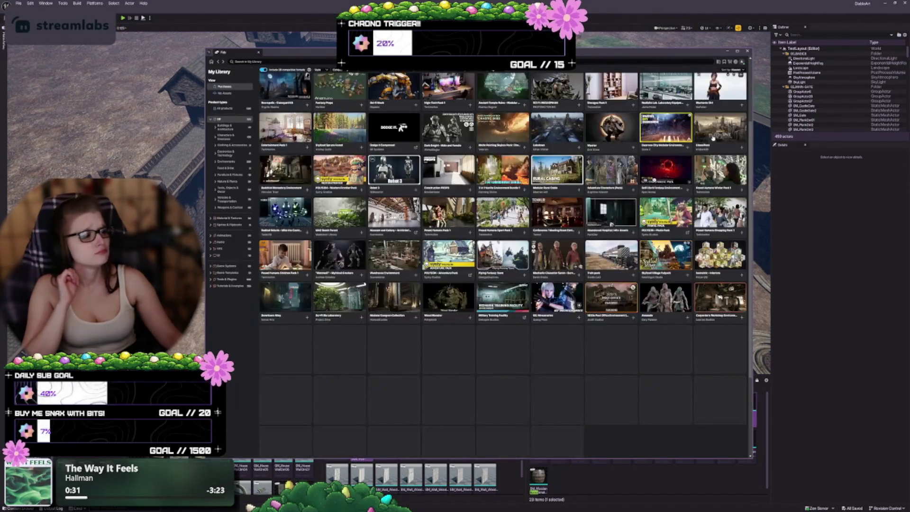
scroll(505, 264, down, 15)
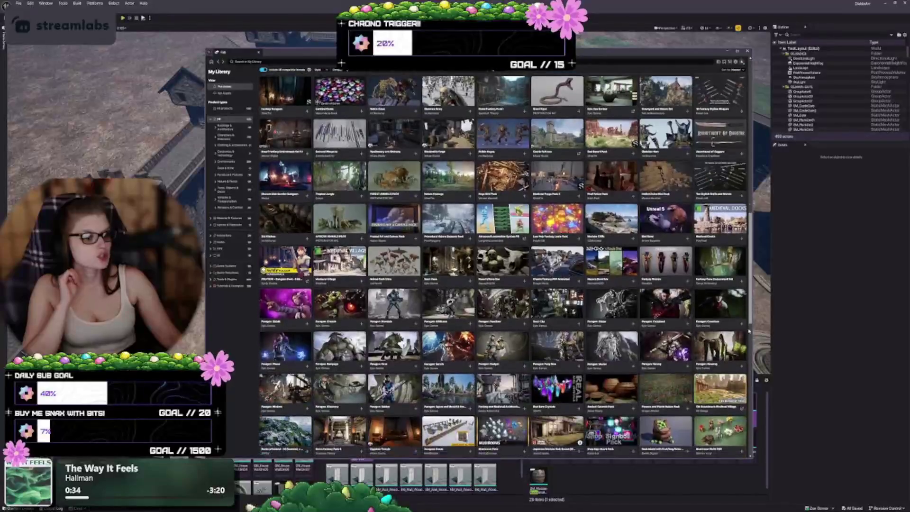
scroll(502, 256, down, 10)
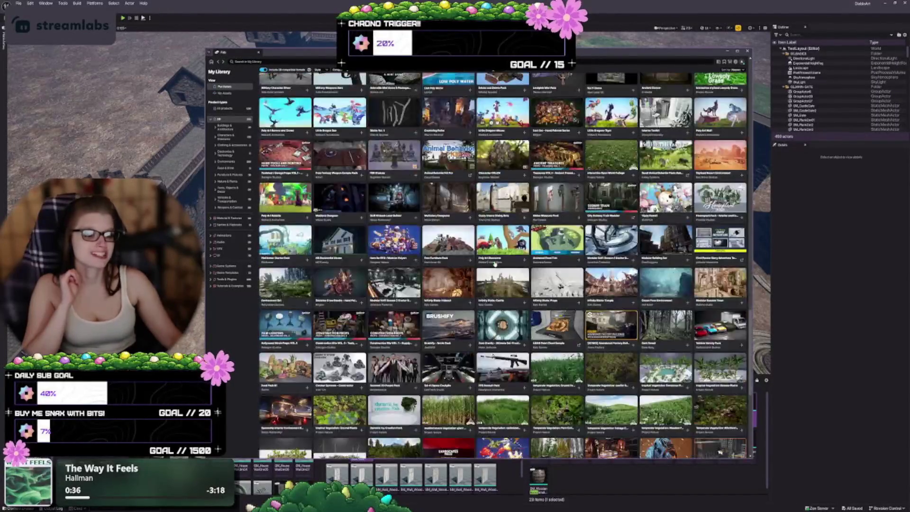
scroll(501, 251, down, 10)
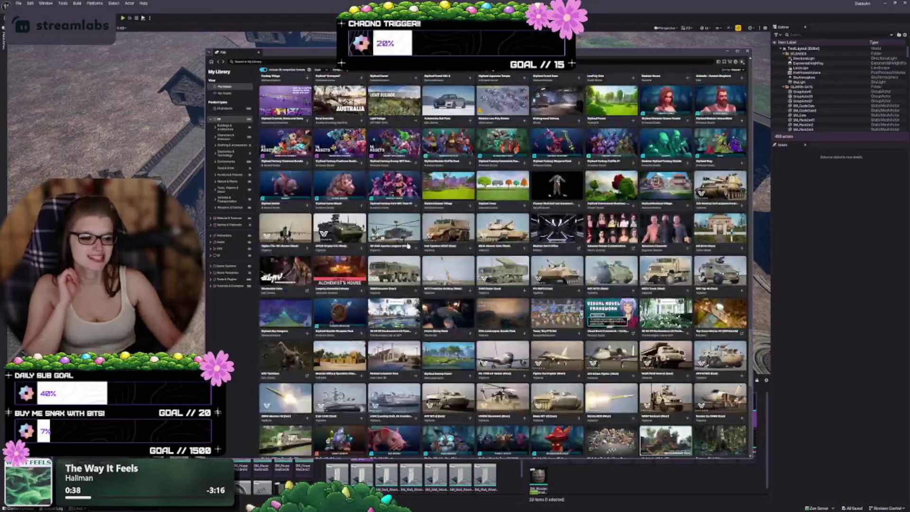
scroll(402, 239, down, 5)
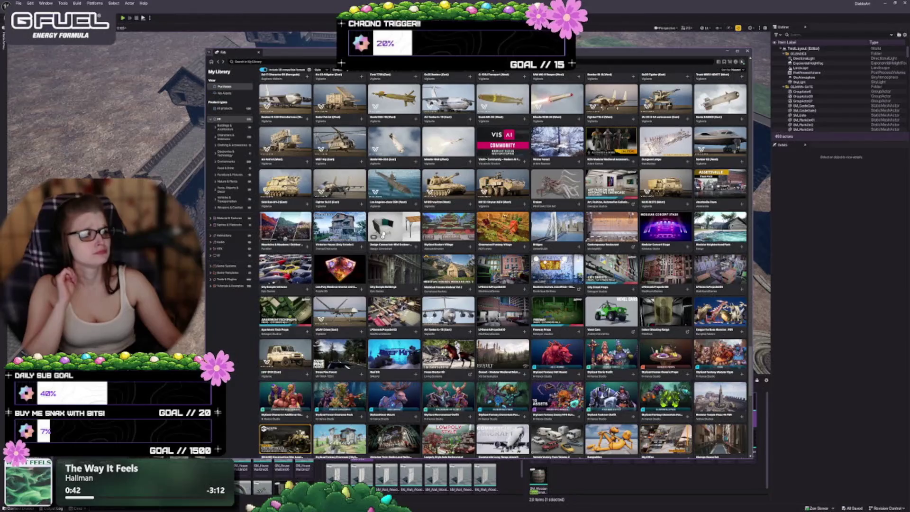
scroll(382, 235, down, 1)
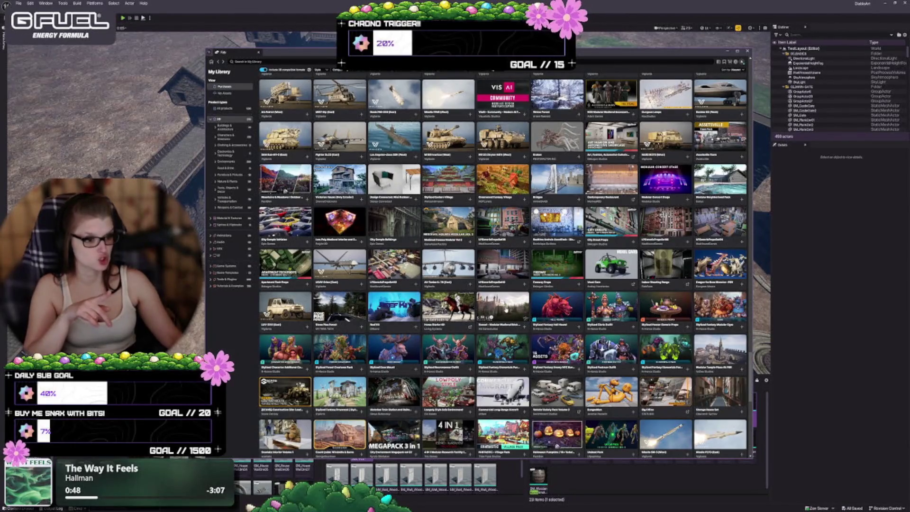
click(506, 309)
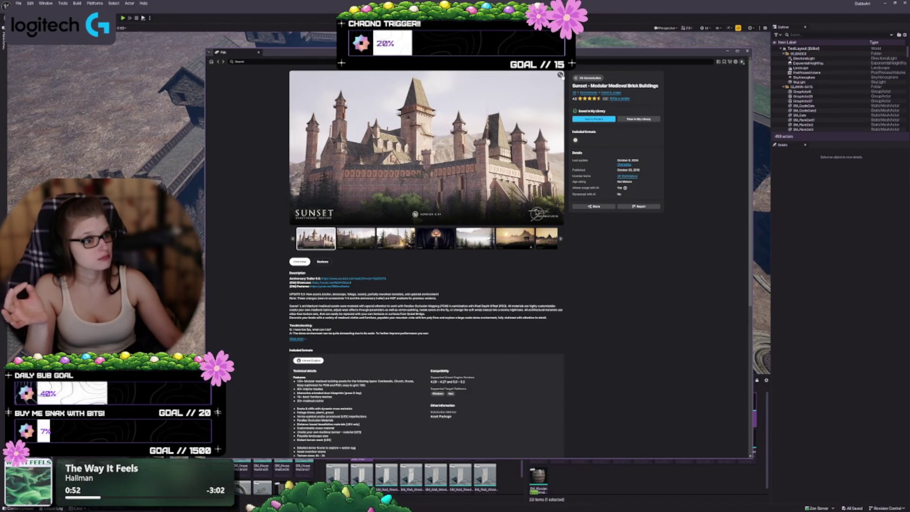
Enlarge the Sunset castle hero image and page through to the mossy brick wall render.
click(561, 75)
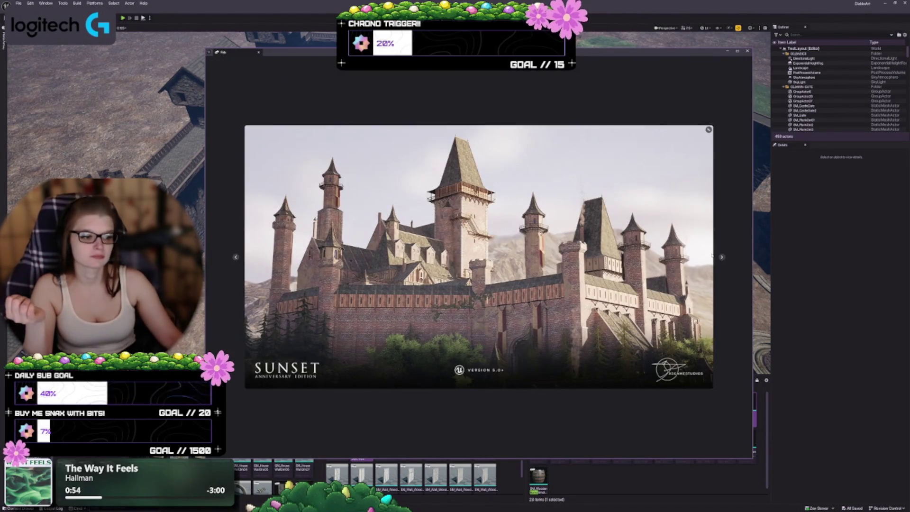
click(721, 258)
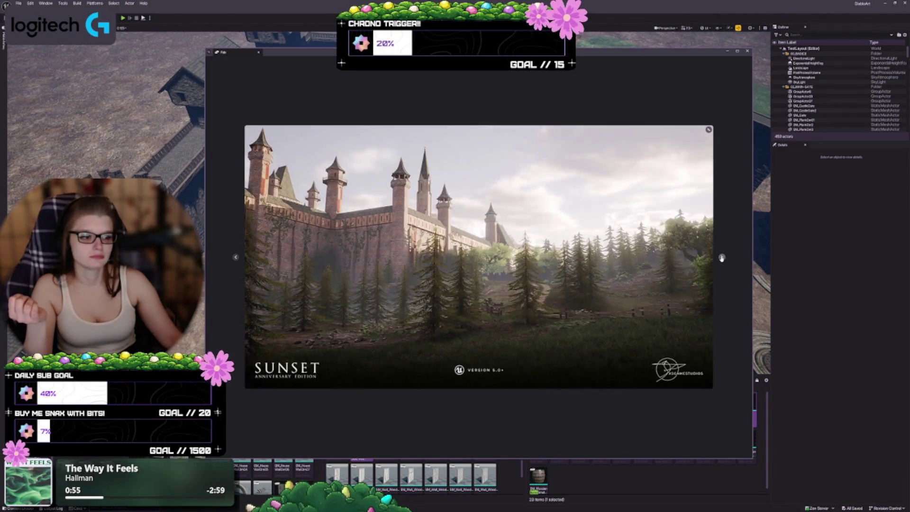
click(722, 257)
click(722, 257)
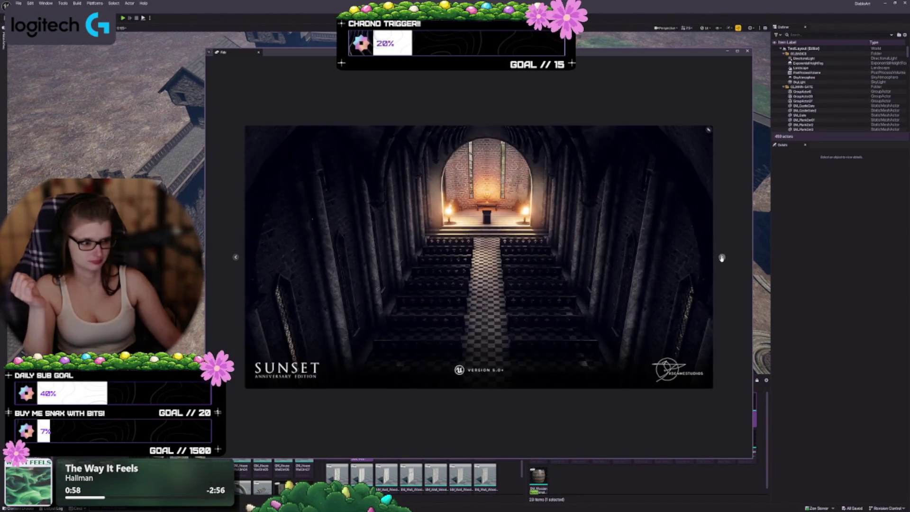
click(722, 257)
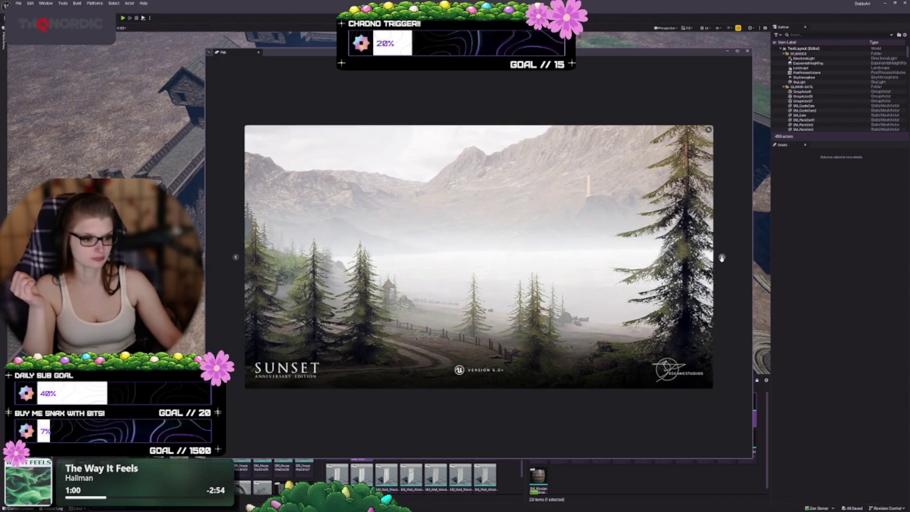
click(722, 257)
click(721, 257)
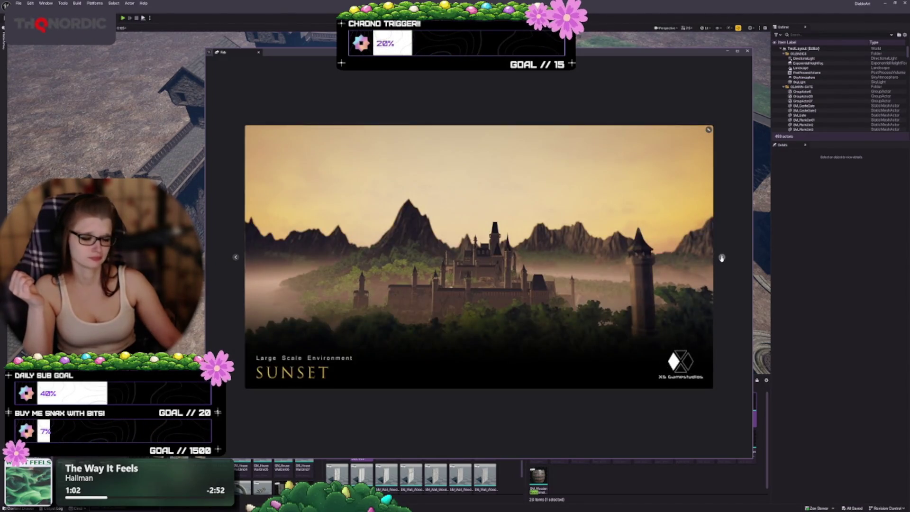
click(722, 257)
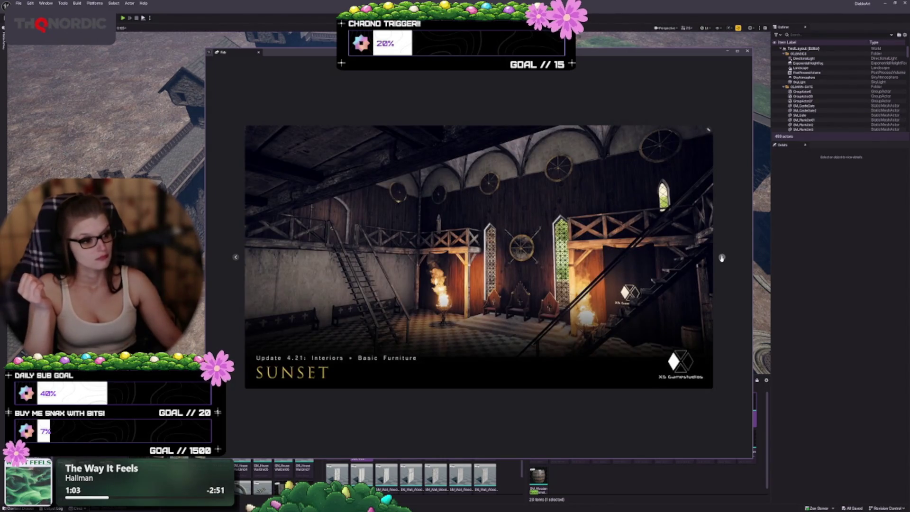
click(722, 258)
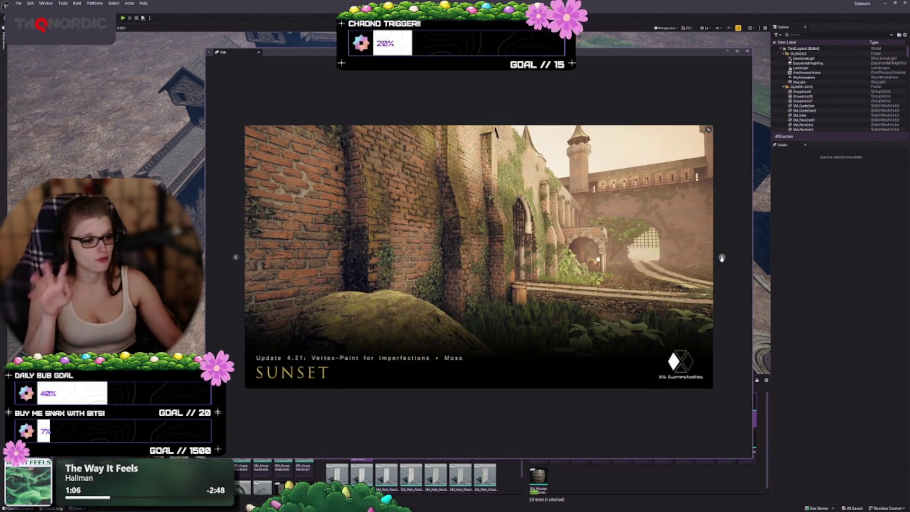
Continue through the remaining renders to the asset overview image, then close the lightbox.
click(722, 257)
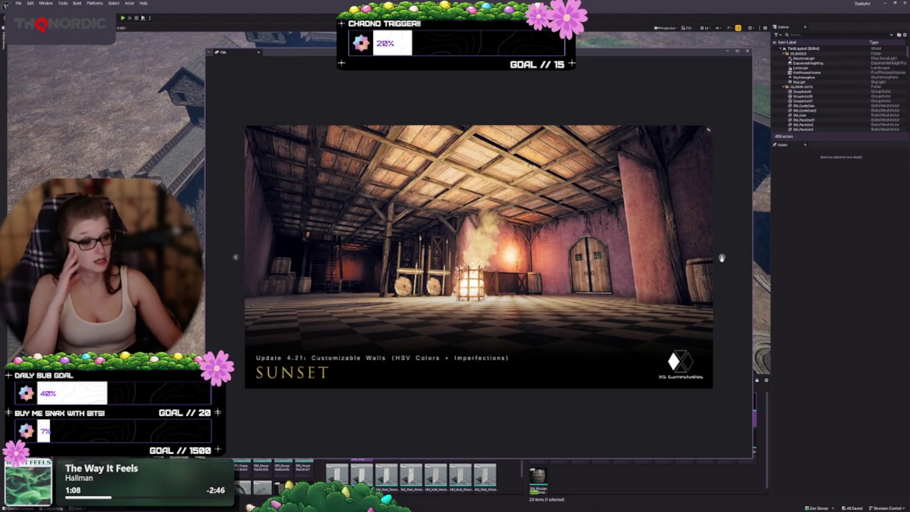
click(721, 258)
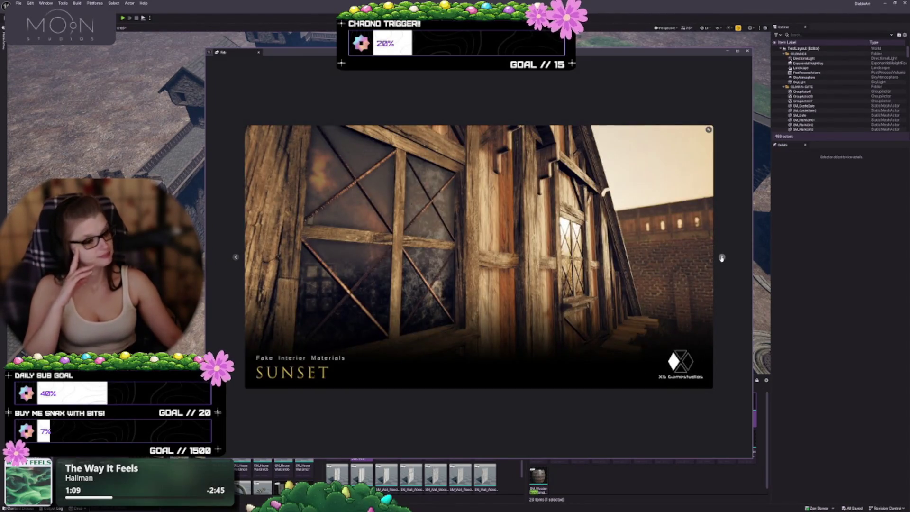
click(722, 257)
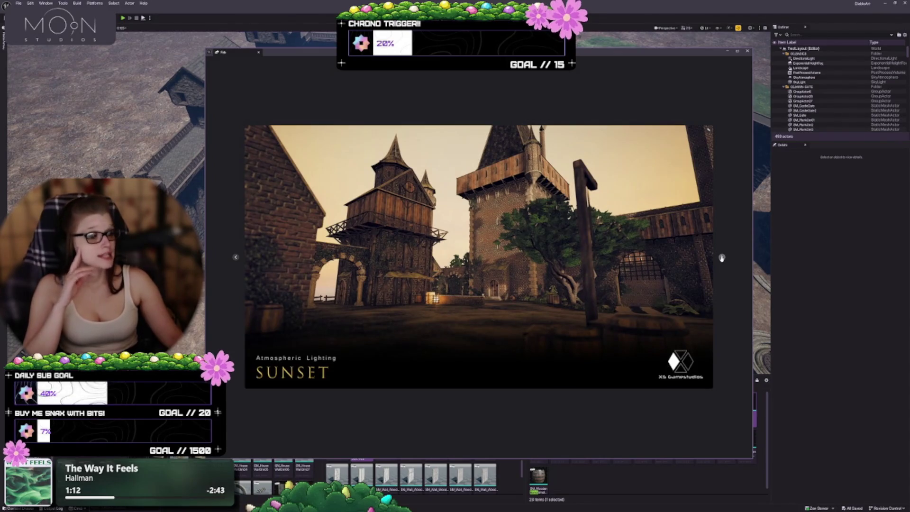
click(722, 258)
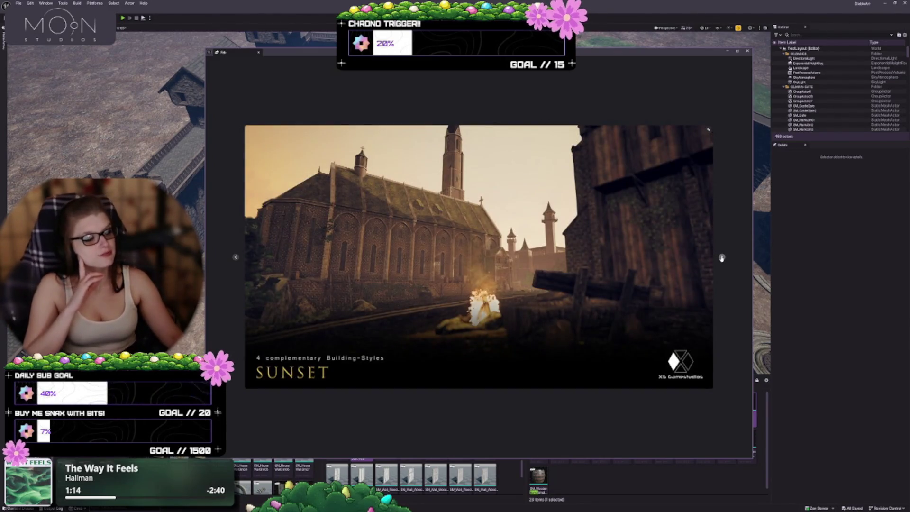
click(722, 257)
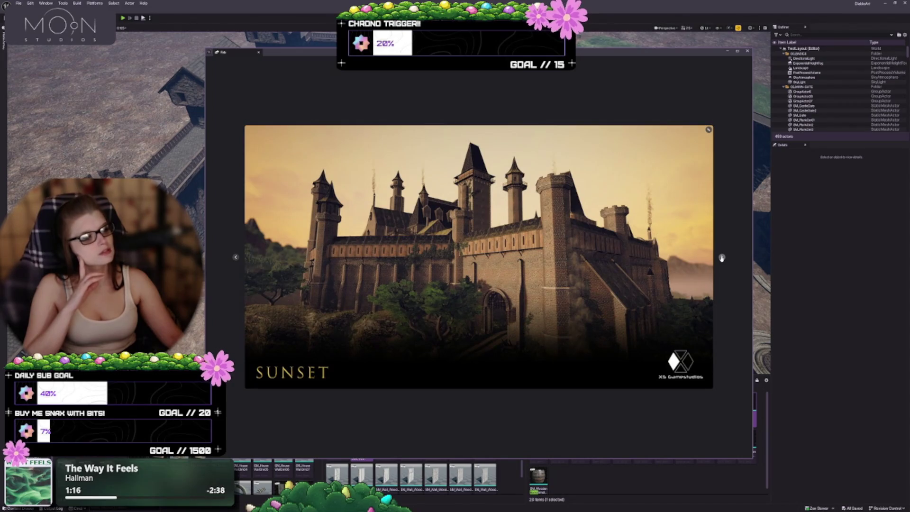
click(722, 257)
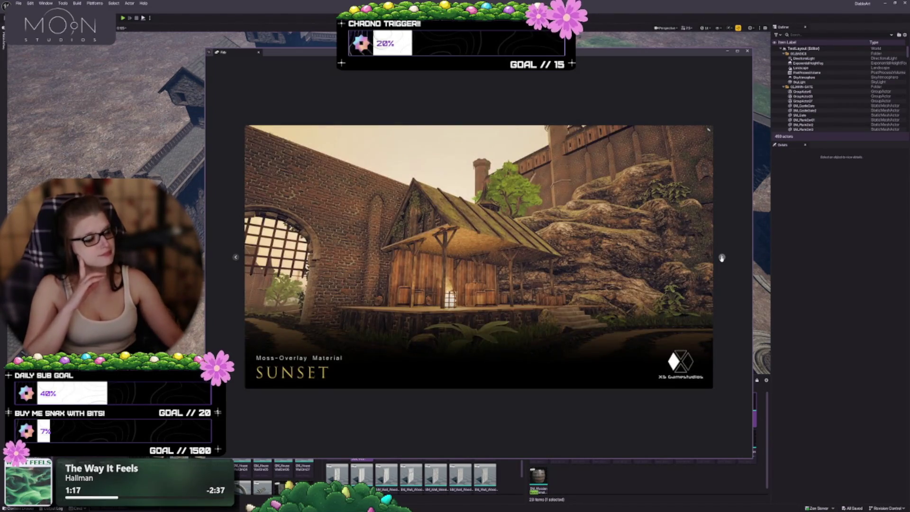
click(721, 257)
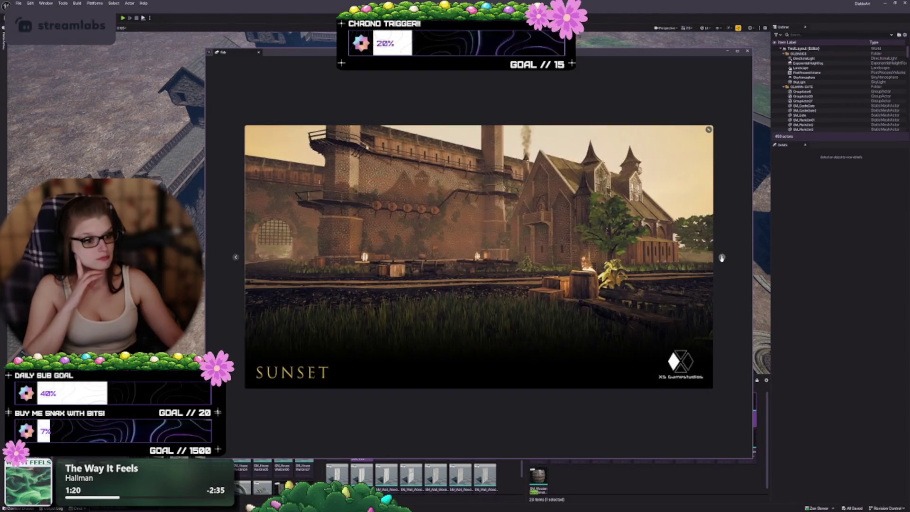
click(722, 257)
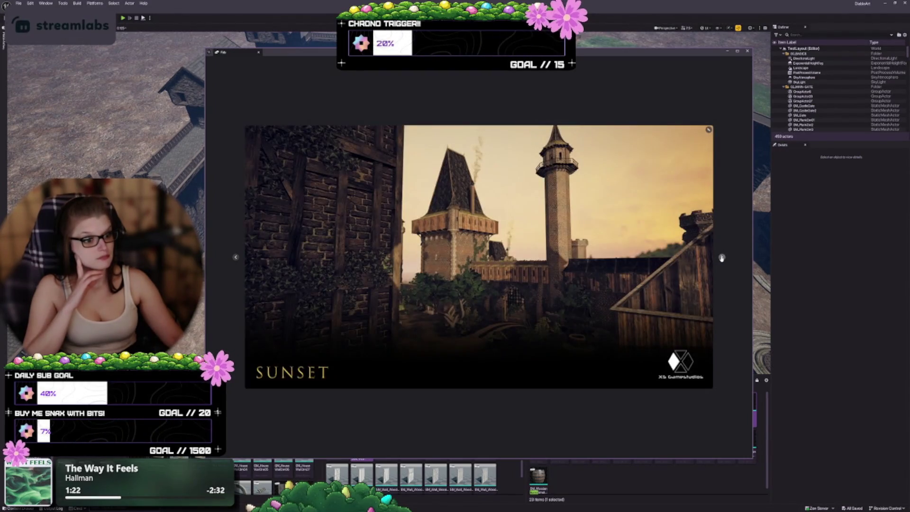
click(722, 257)
click(722, 257)
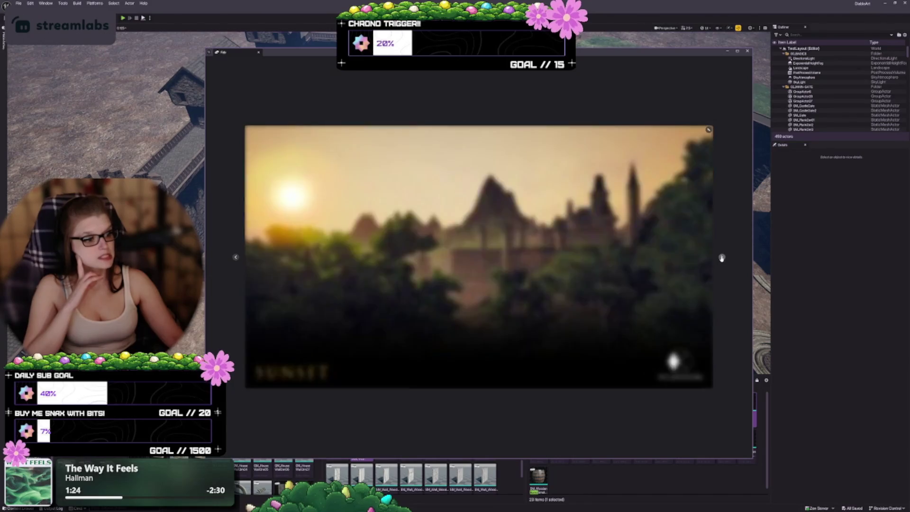
click(722, 257)
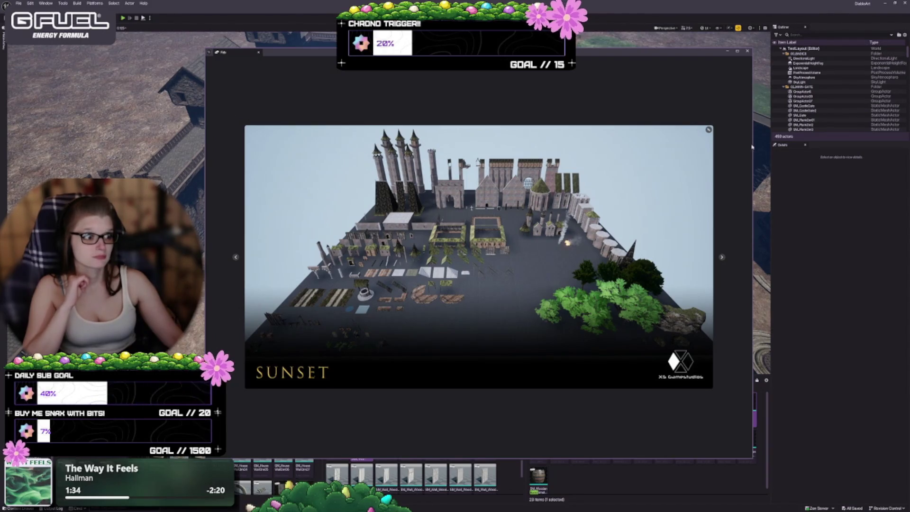
click(708, 129)
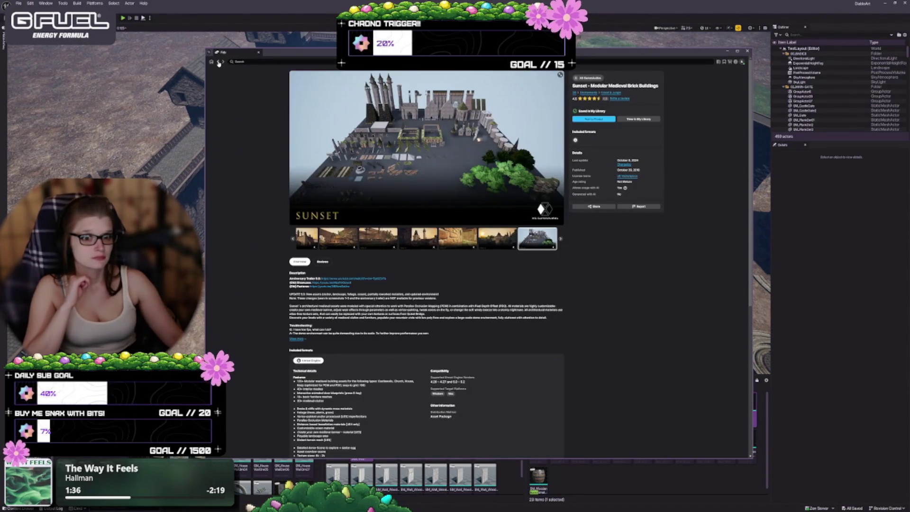
Go back from the Sunset brick buildings page and scroll down through the owned asset packs.
click(218, 62)
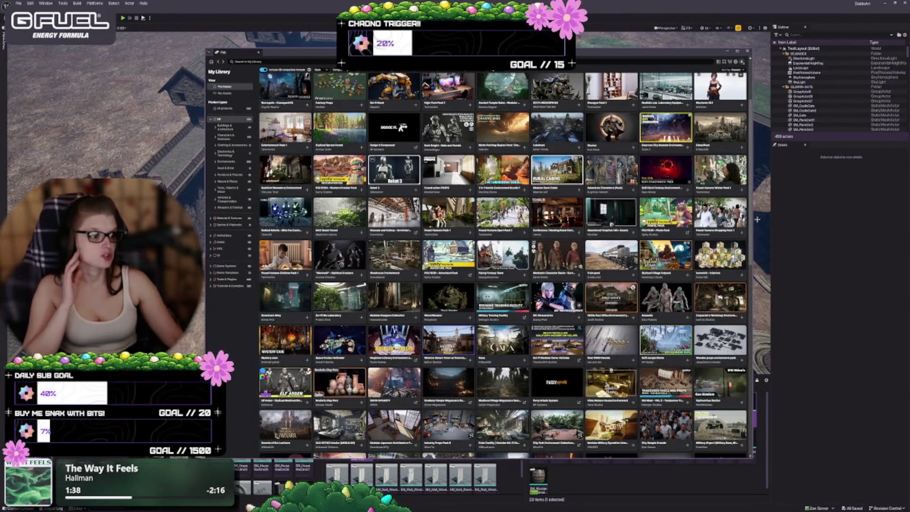
drag(757, 220, 781, 318)
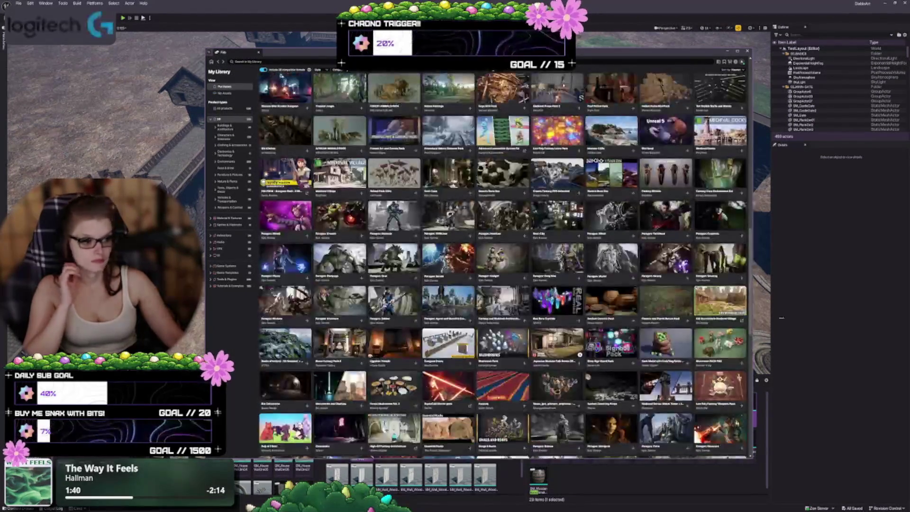
drag(750, 279, 750, 437)
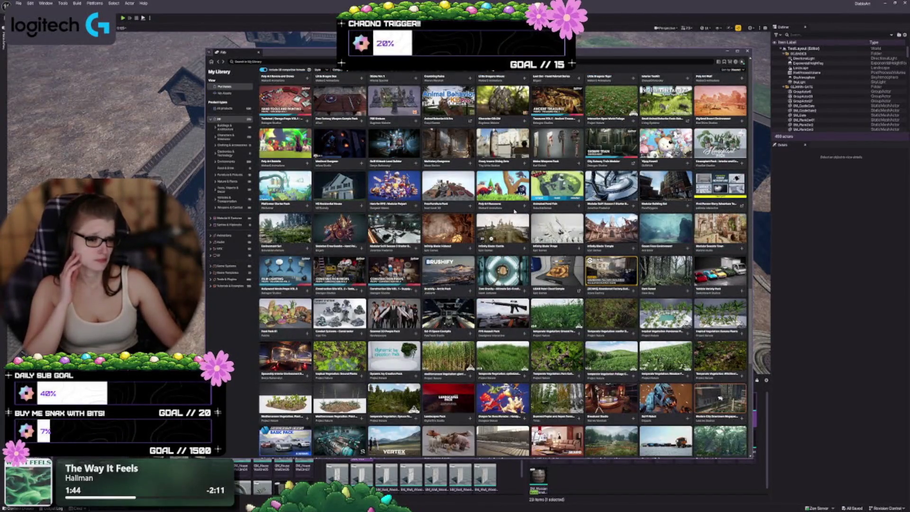
scroll(493, 223, down, 10)
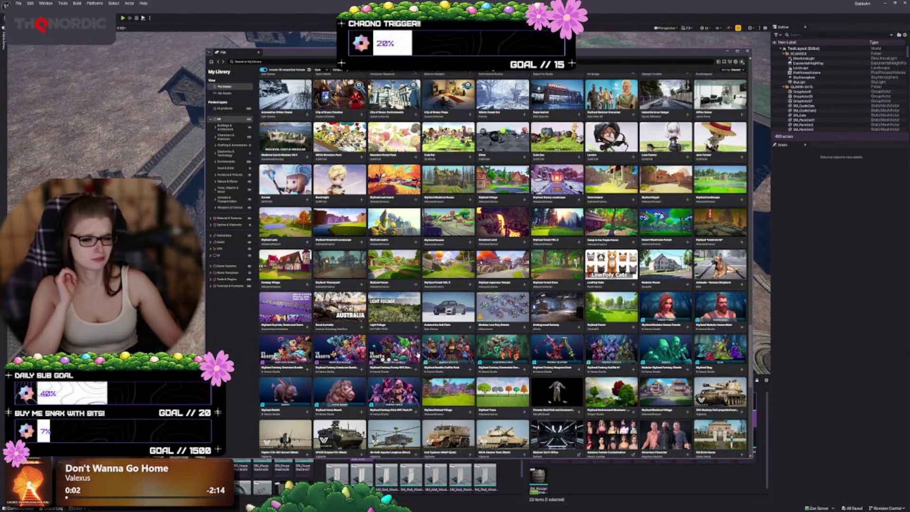
scroll(686, 341, down, 5)
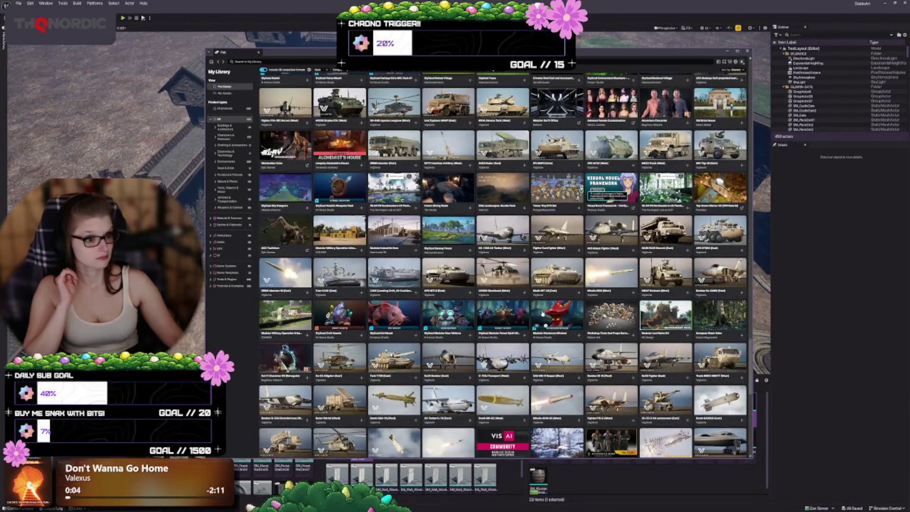
scroll(540, 315, down, 5)
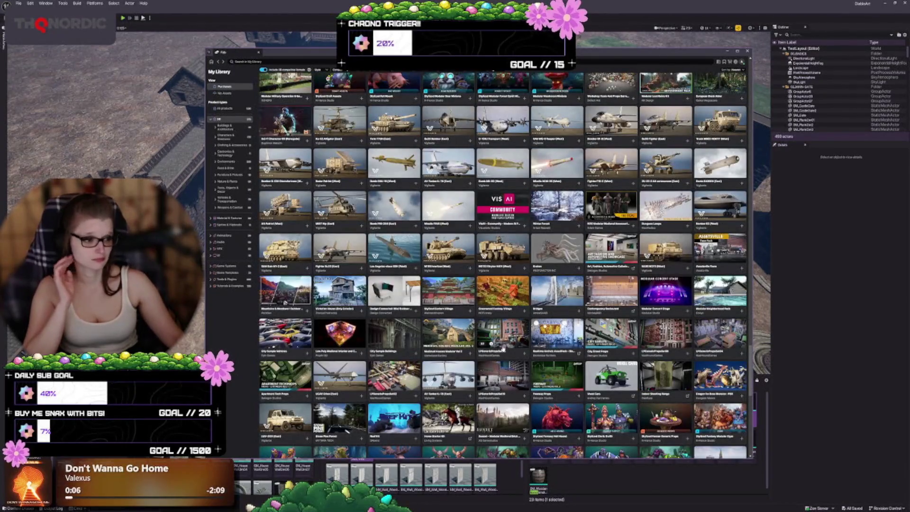
scroll(495, 352, down, 2)
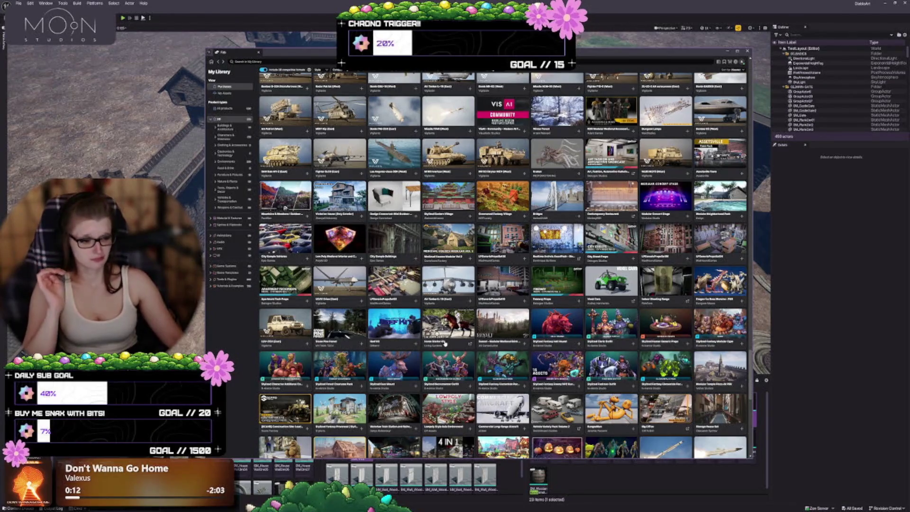
scroll(444, 343, down, 2)
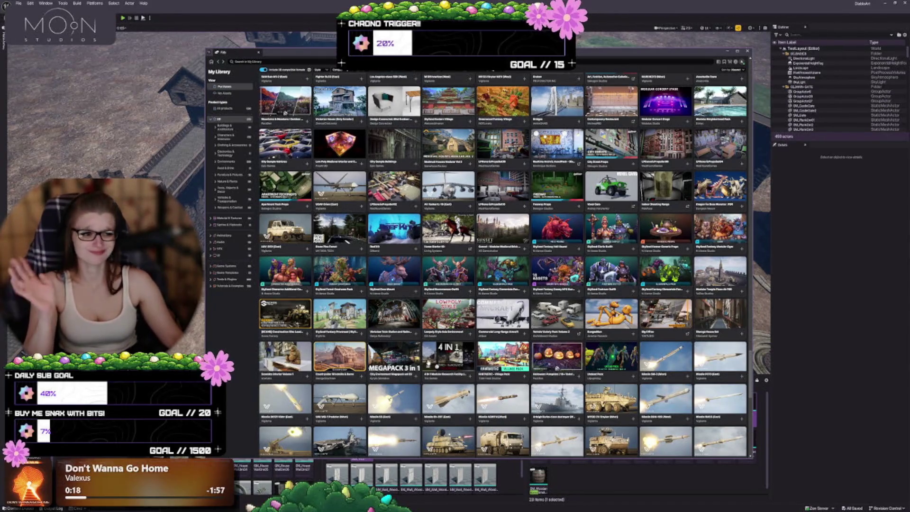
scroll(379, 365, down, 4)
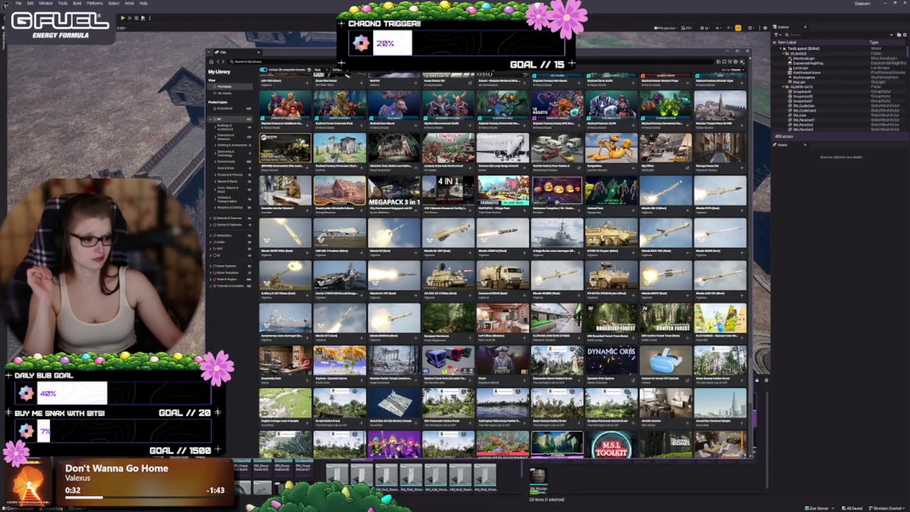
scroll(256, 389, down, 3)
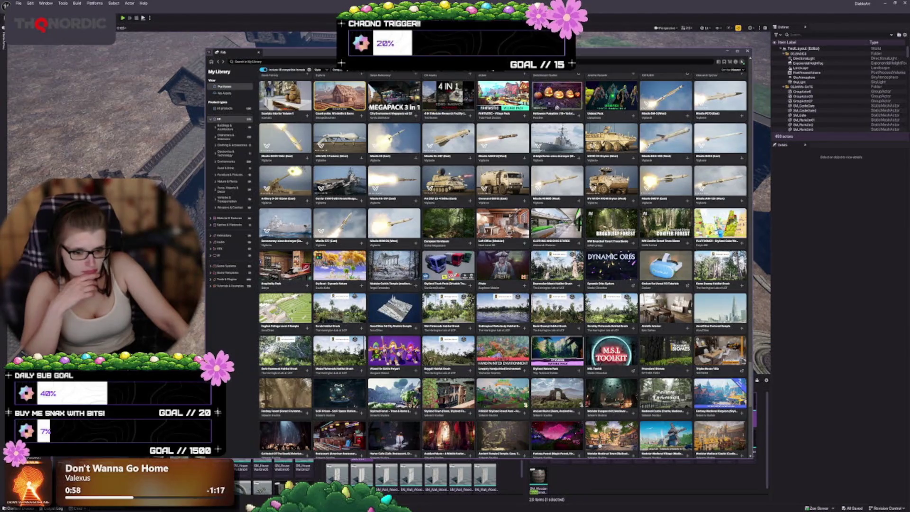
scroll(502, 265, down, 2)
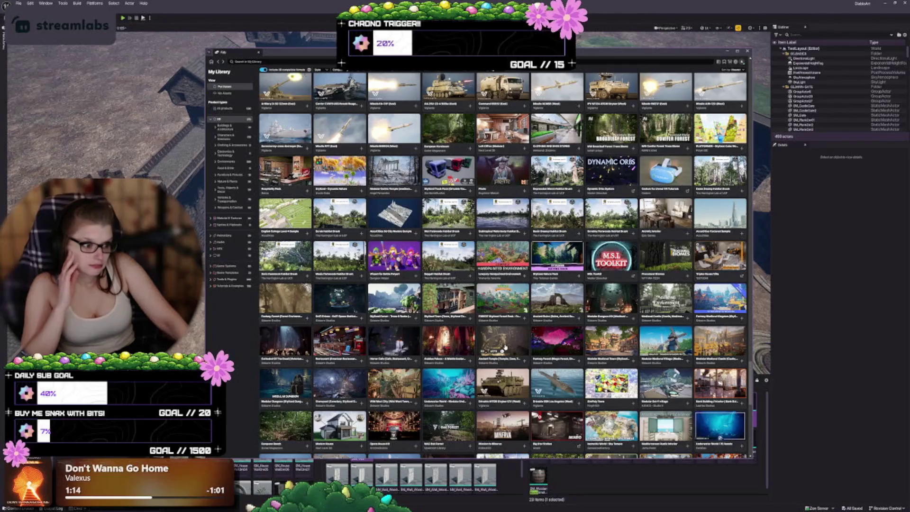
scroll(335, 375, down, 1)
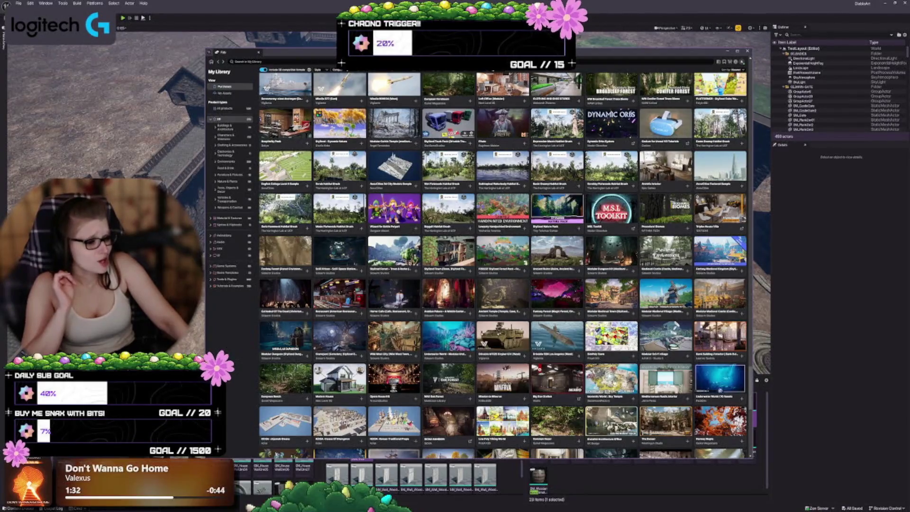
scroll(593, 388, down, 1)
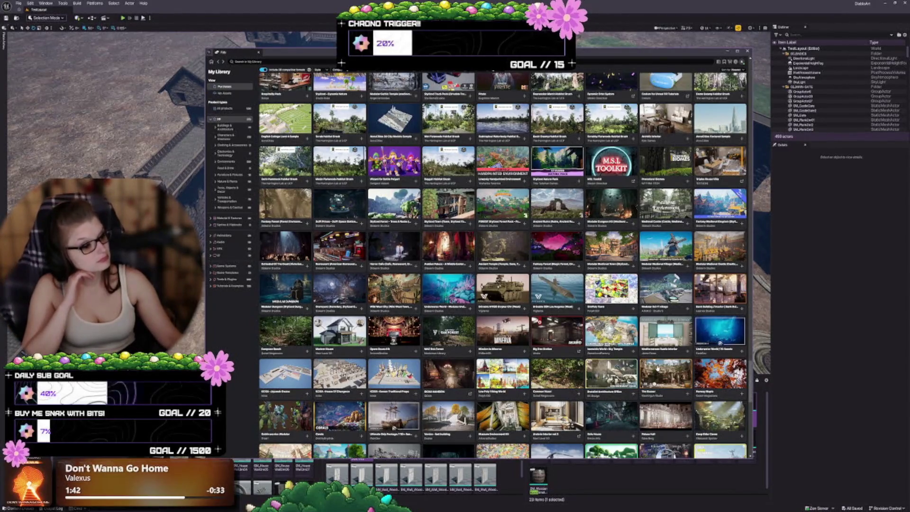
scroll(657, 368, down, 3)
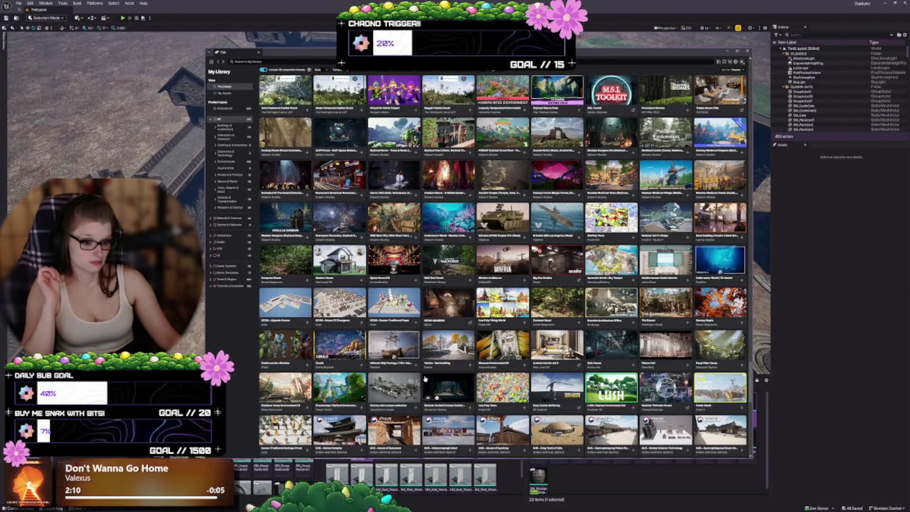
scroll(455, 406, down, 3)
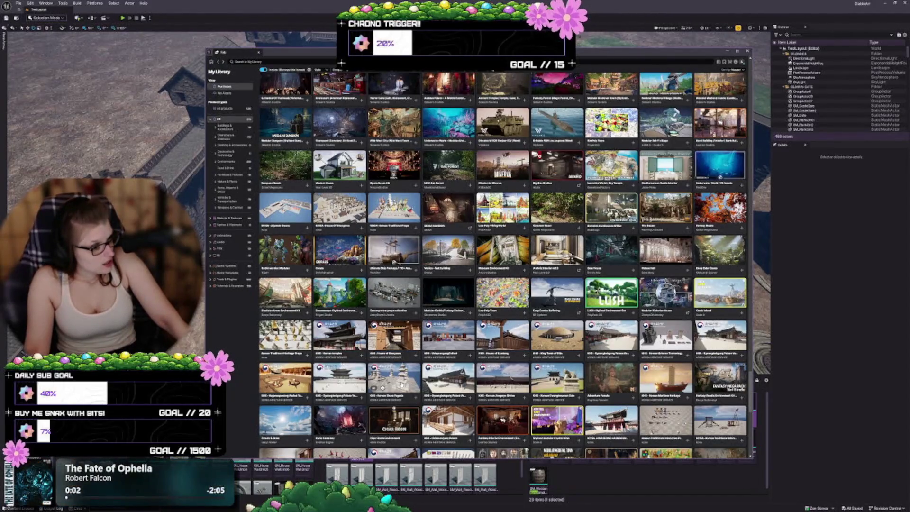
scroll(402, 378, down, 3)
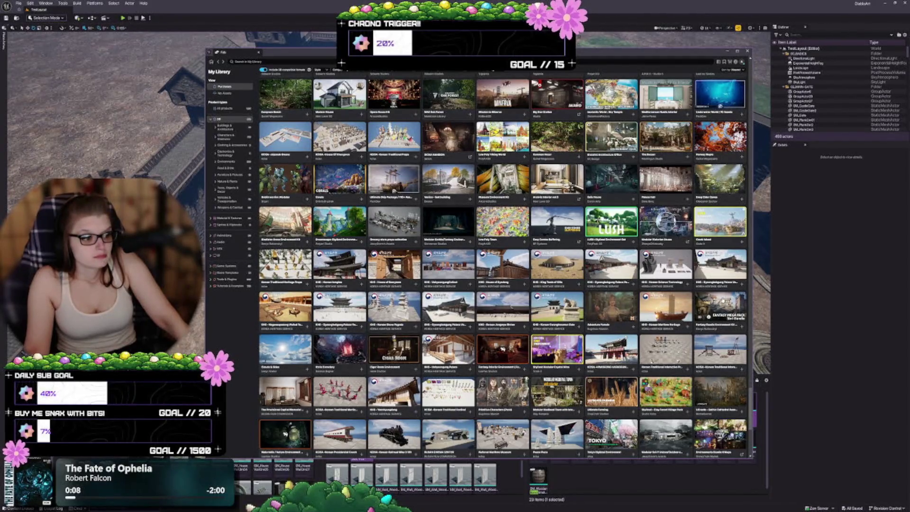
Open the Fantasy Bundle Environment Kit 3 in 1 page from the Fantasy Mega Pack tile and enlarge its main render.
click(721, 300)
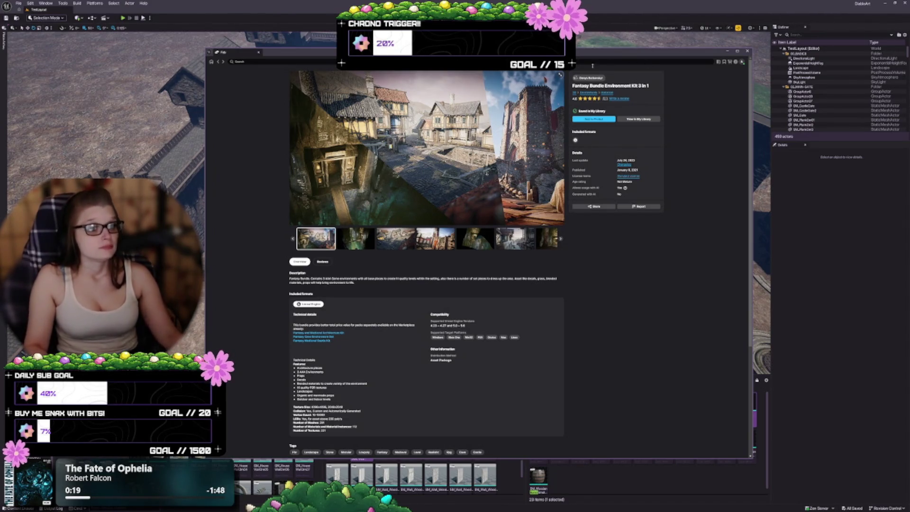
click(560, 76)
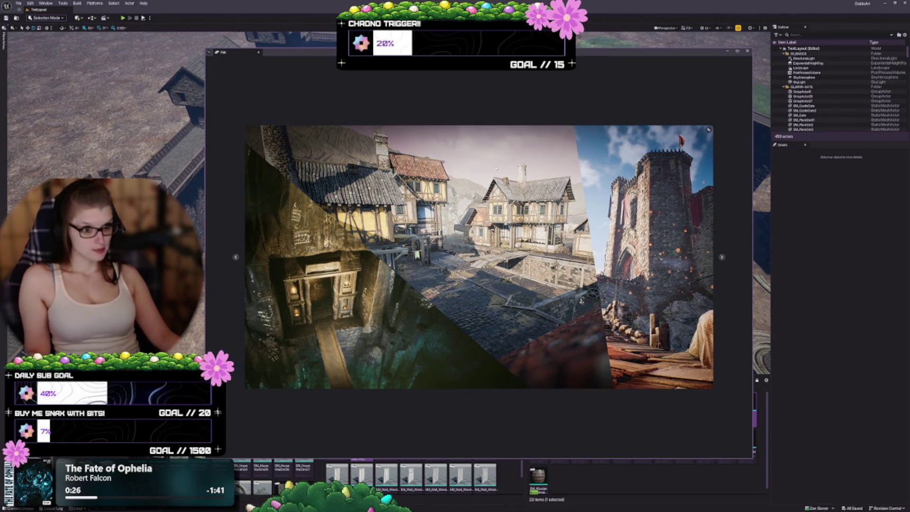
Page through the Fantasy Bundle kit's nine further renders to the underground shrine-pit image, then close the lightbox.
click(722, 257)
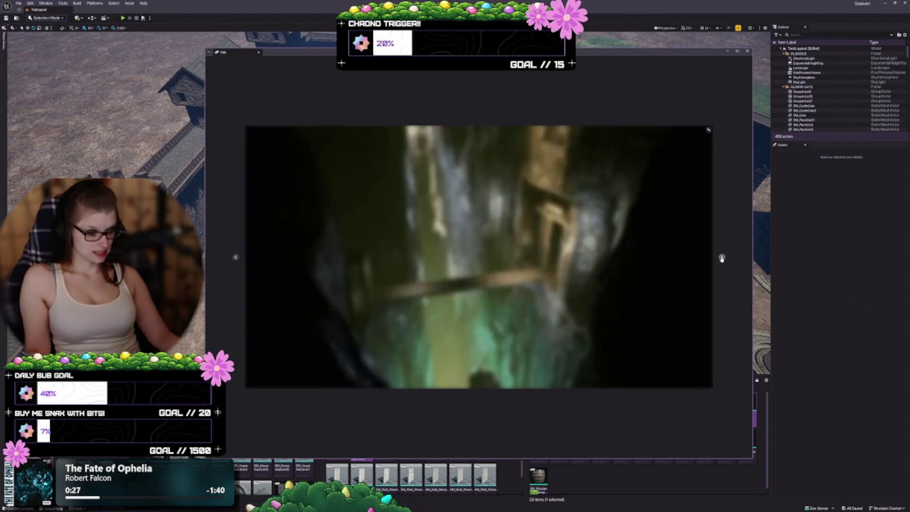
click(721, 258)
click(721, 257)
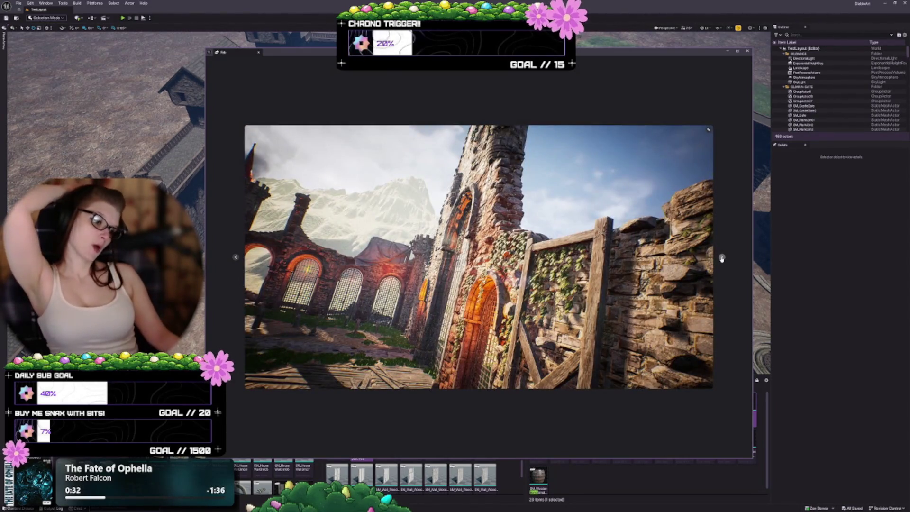
click(721, 257)
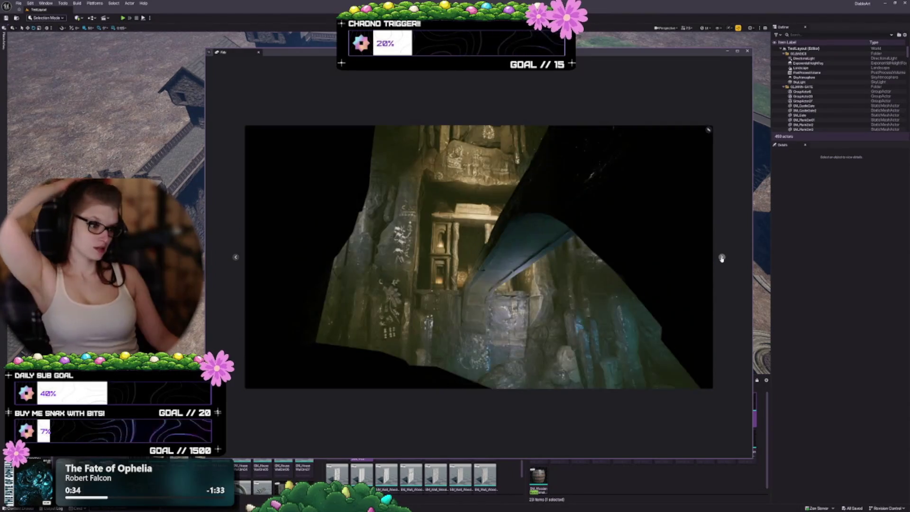
click(721, 257)
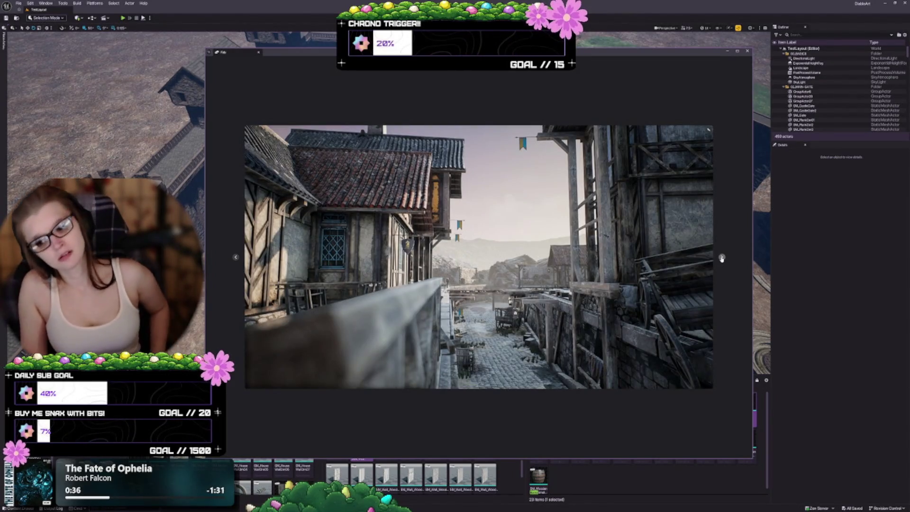
click(721, 257)
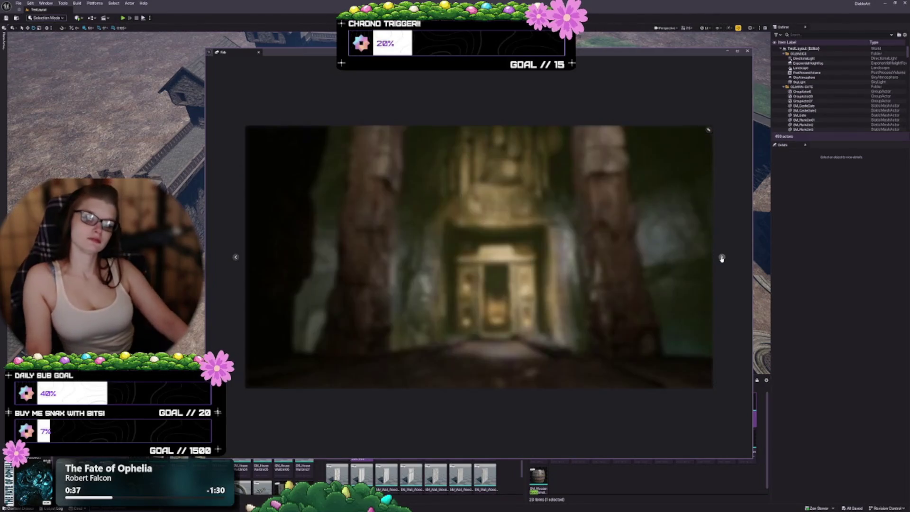
click(721, 258)
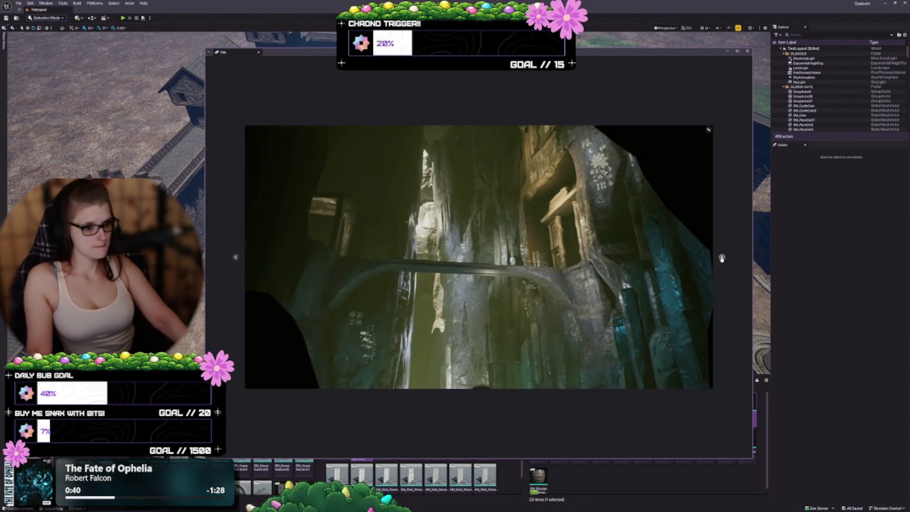
click(721, 257)
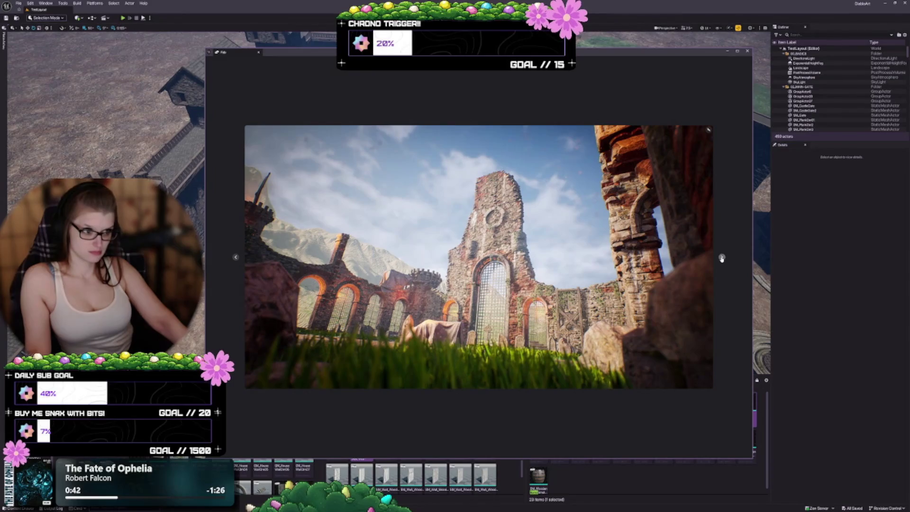
click(722, 257)
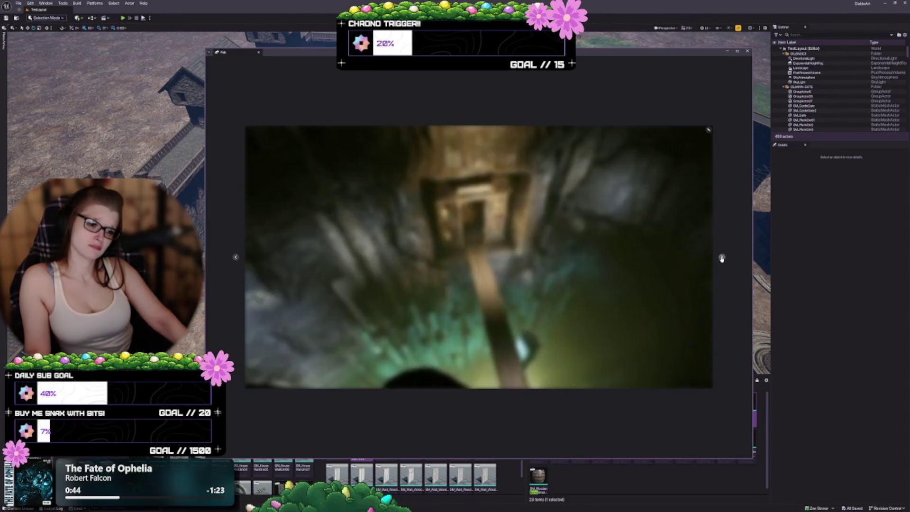
click(709, 130)
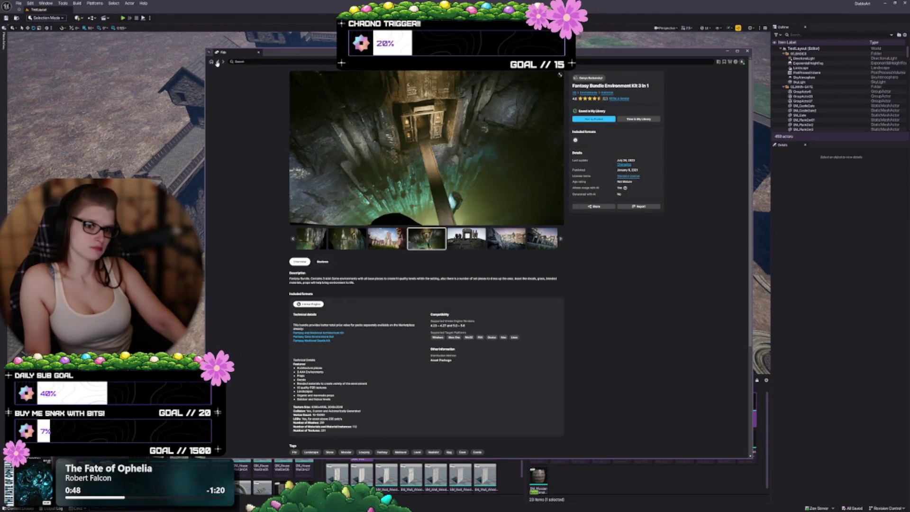
Go back to My Library and scroll past the stylized and environment packs to the bottom.
click(217, 62)
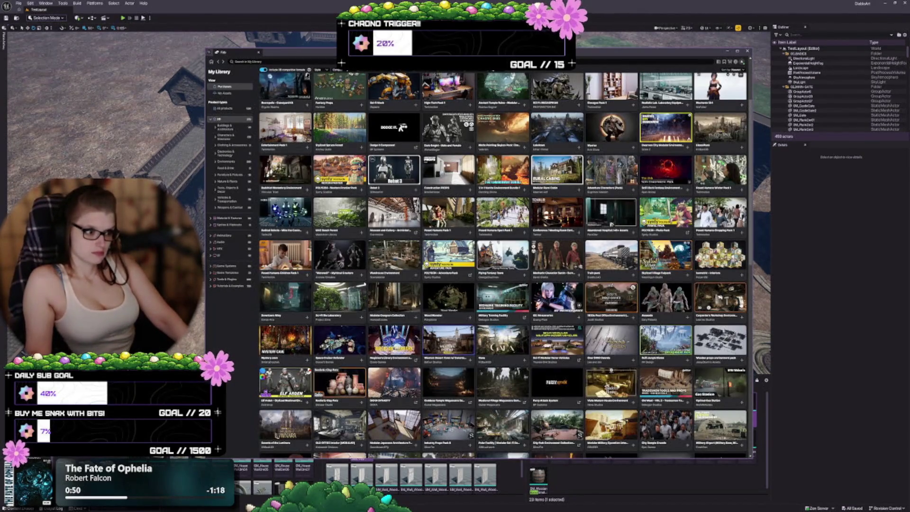
scroll(753, 252, down, 10)
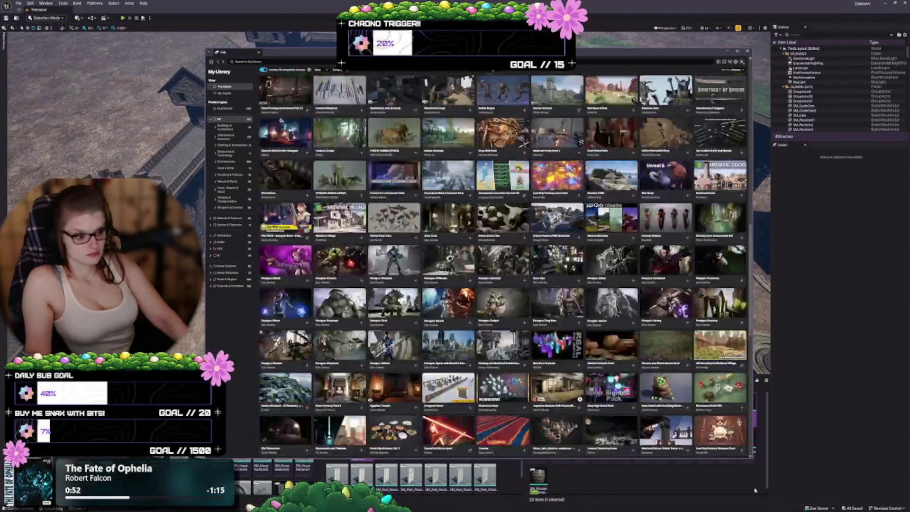
scroll(751, 265, down, 5)
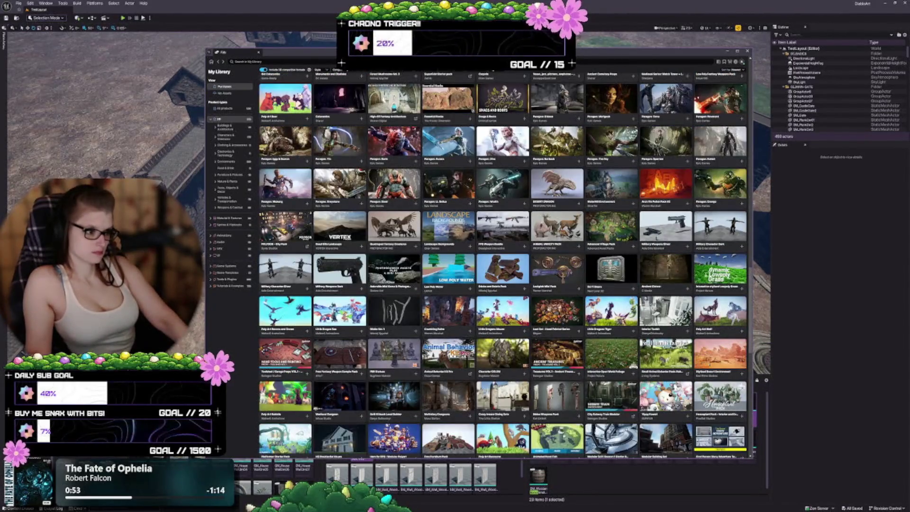
scroll(752, 277, down, 5)
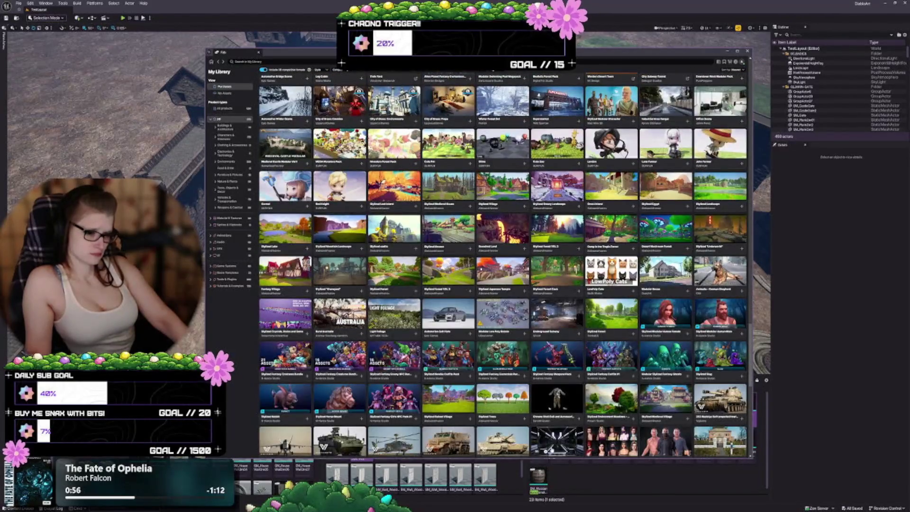
scroll(563, 208, down, 10)
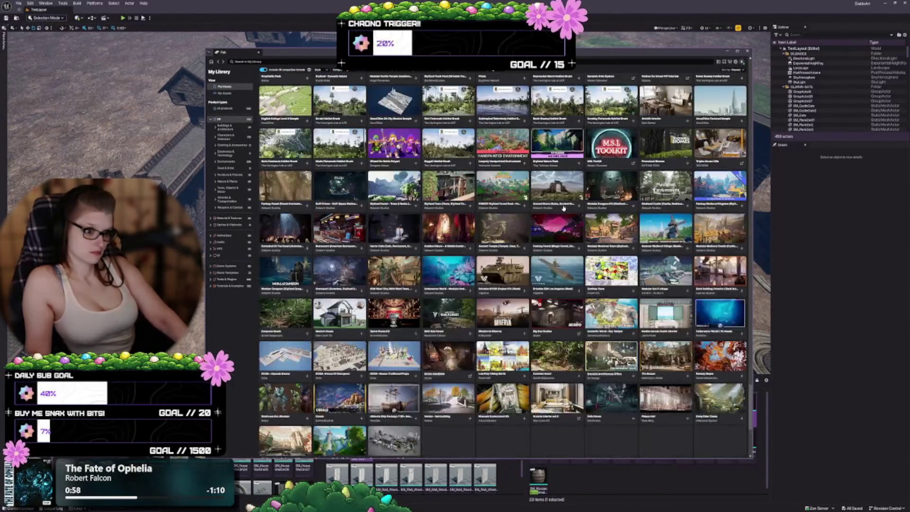
scroll(563, 207, down, 10)
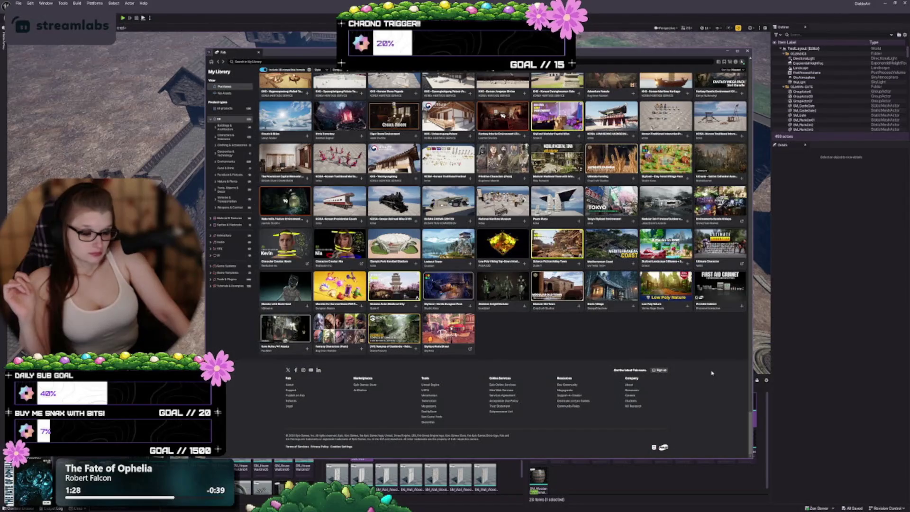
scroll(712, 373, up, 2)
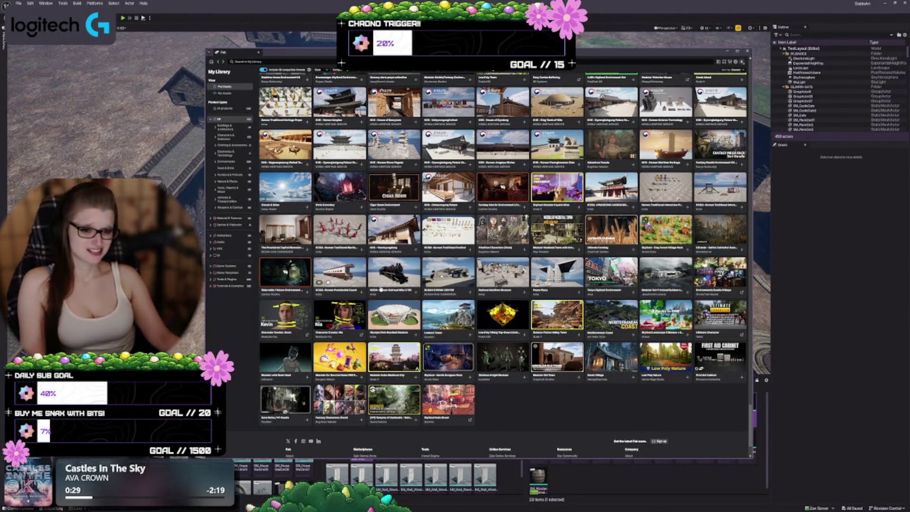
scroll(381, 289, down, 1)
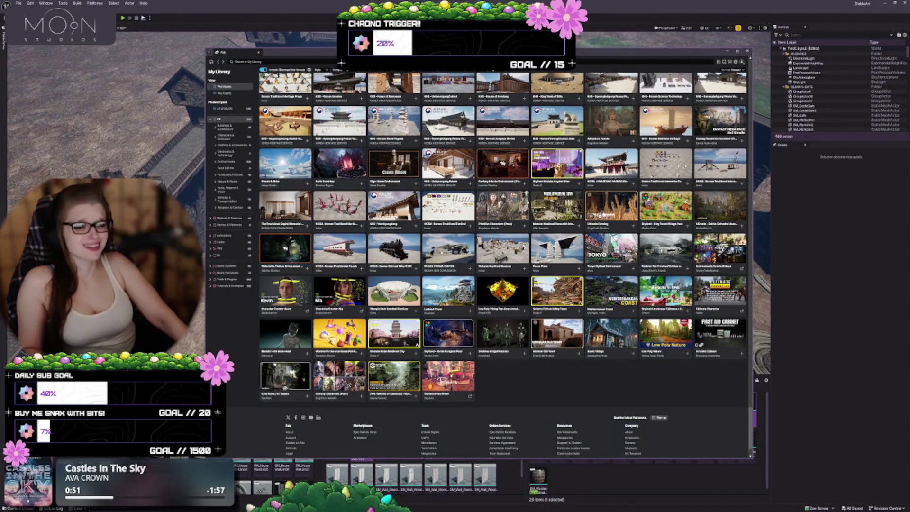
scroll(601, 214, up, 3)
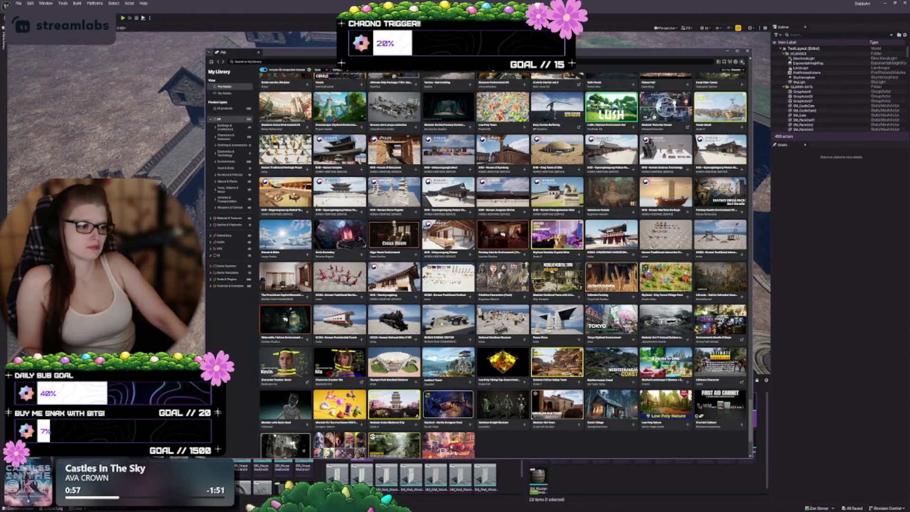
click(747, 51)
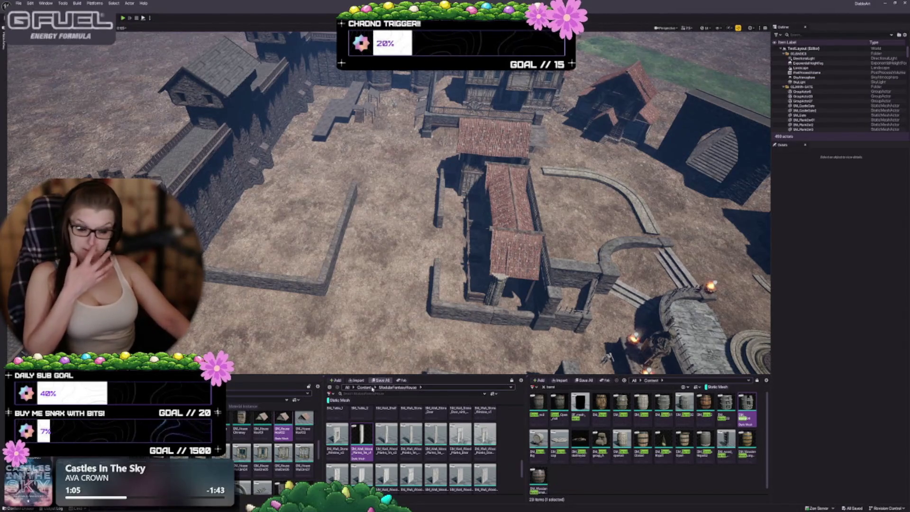
From the top-level Content folder, open ProceduralVill_vol2, check its maps folder, and go back.
click(363, 387)
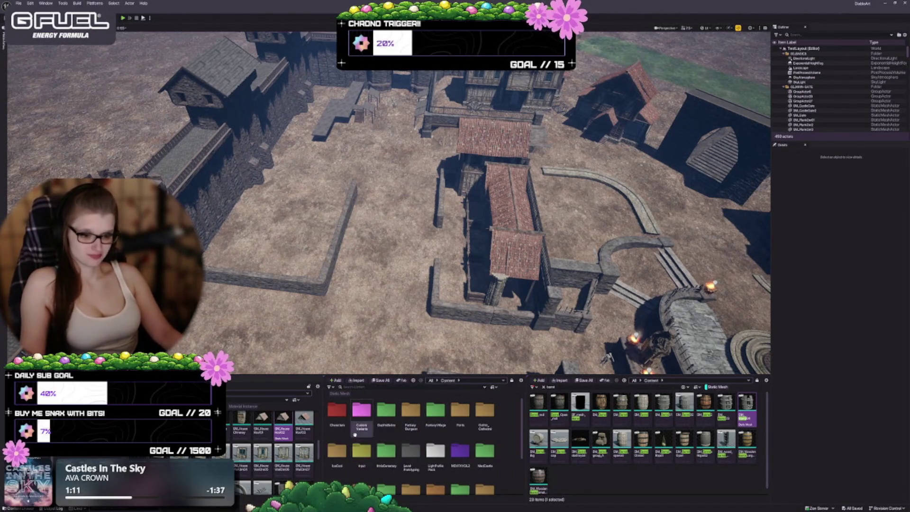
scroll(380, 445, down, 1)
scroll(380, 447, down, 1)
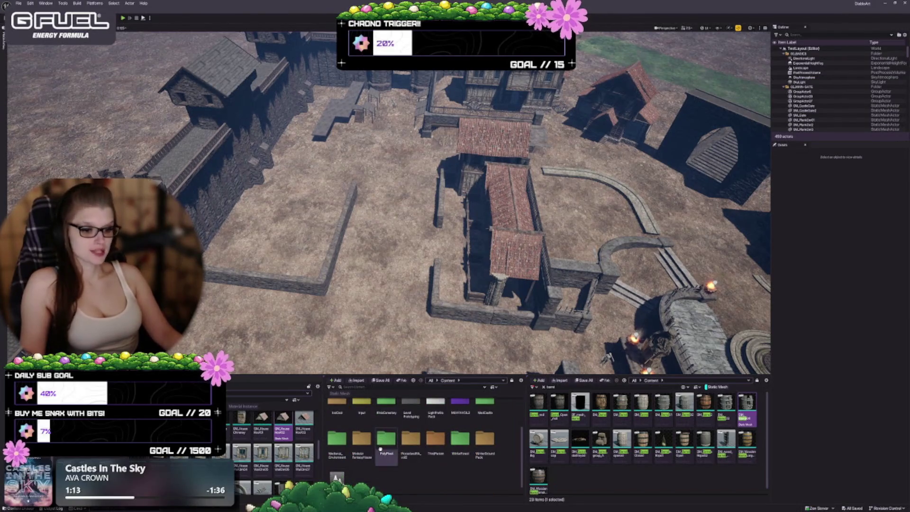
click(410, 439)
double_click(411, 438)
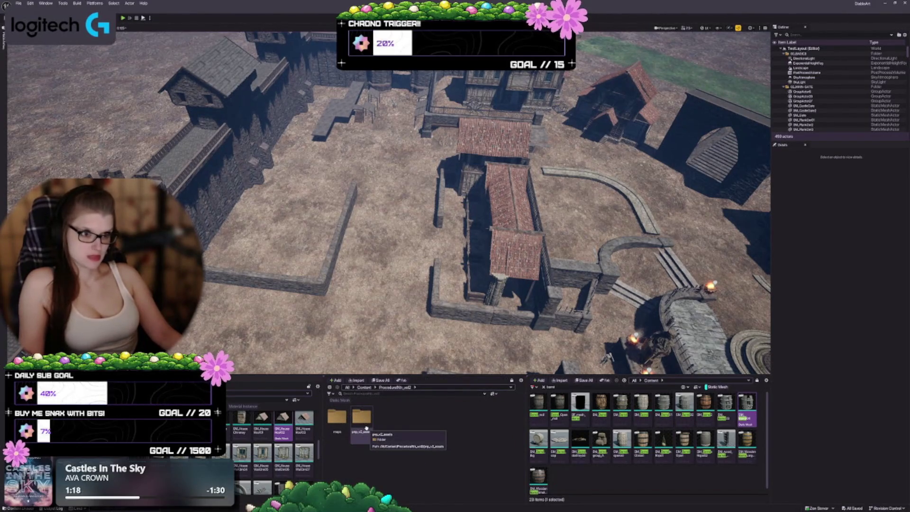
double_click(336, 417)
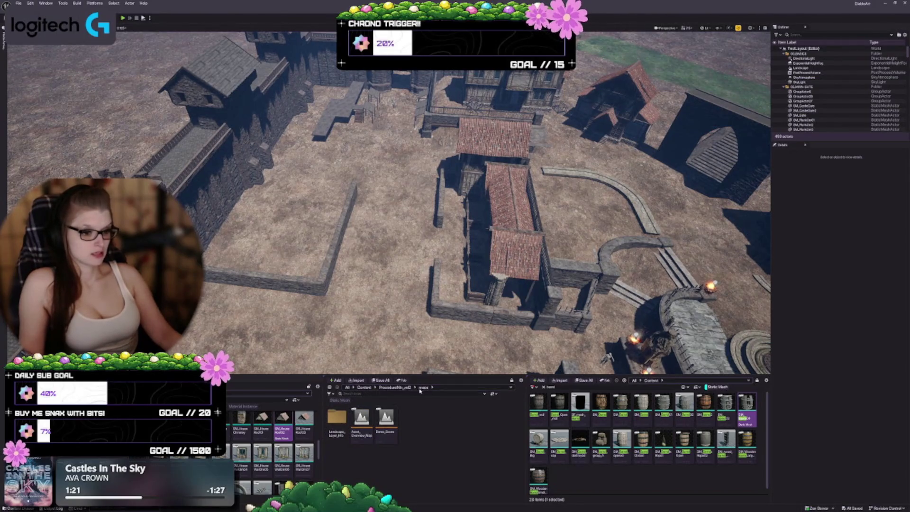
click(397, 387)
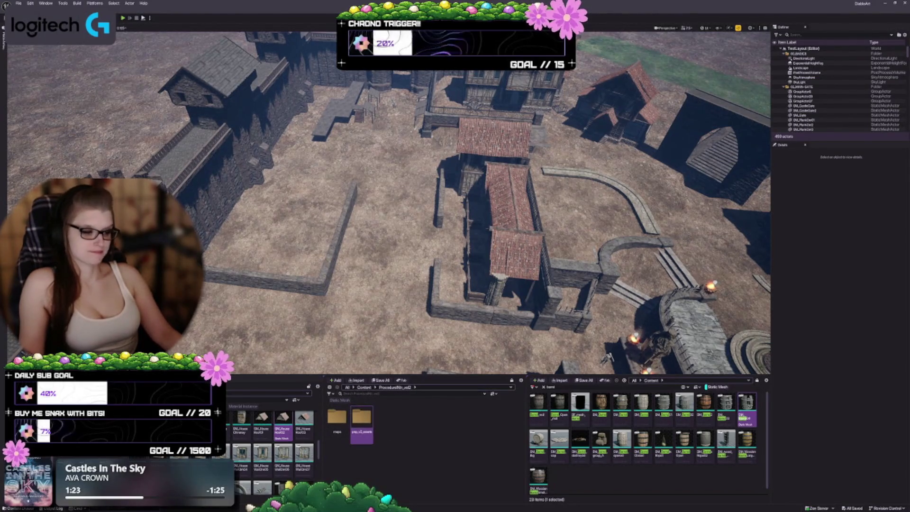
Widen the middle asset panel and open the pack's assets folder to its plant meshes.
drag(526, 429, 617, 433)
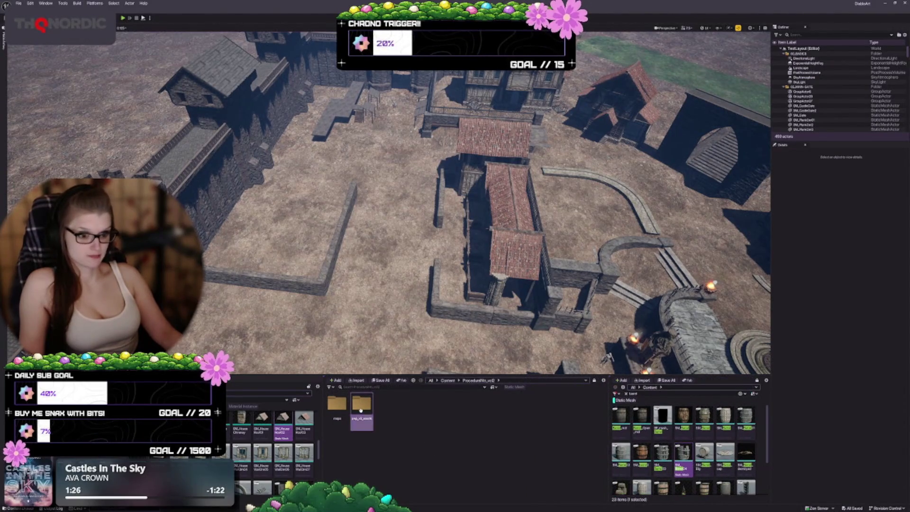
double_click(361, 404)
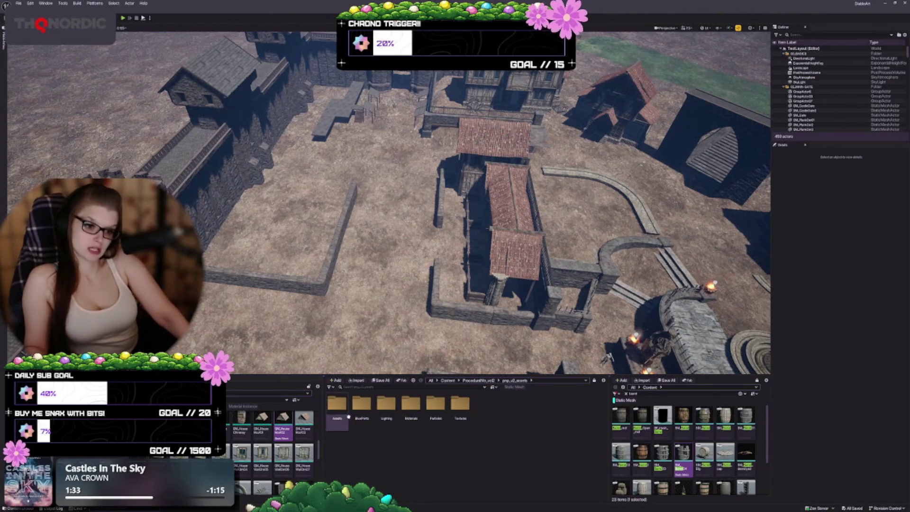
double_click(337, 403)
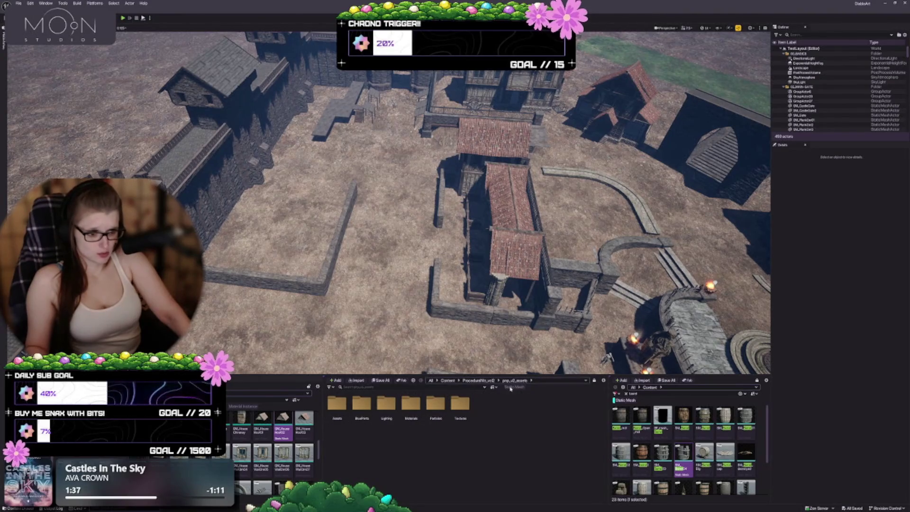
click(510, 382)
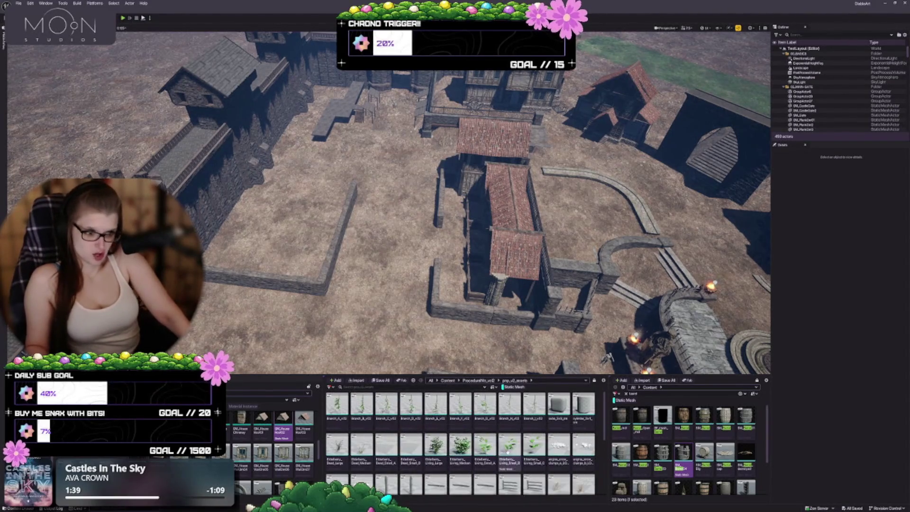
Scroll the asset list and turn off the static-mesh-only filter so folders appear.
scroll(501, 437, down, 1)
scroll(501, 437, down, 1)
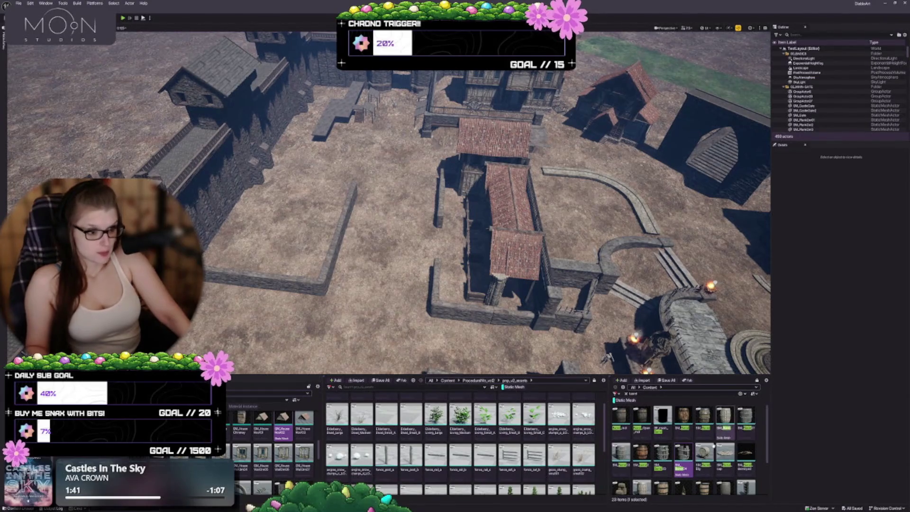
scroll(559, 450, down, 1)
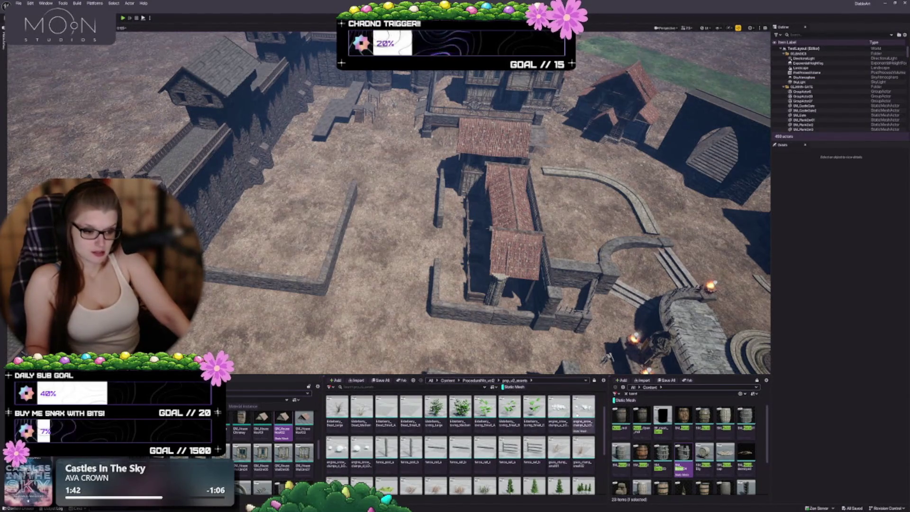
scroll(572, 424, down, 2)
scroll(572, 423, down, 1)
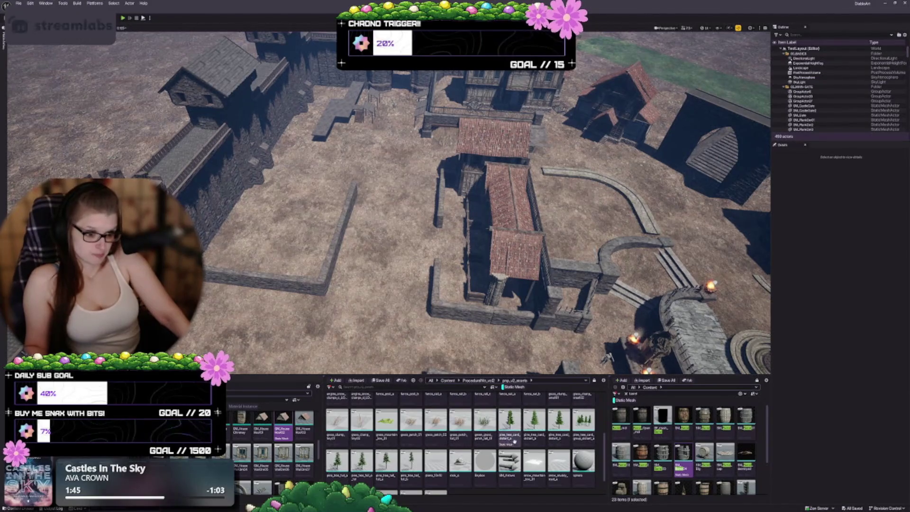
scroll(513, 484, down, 1)
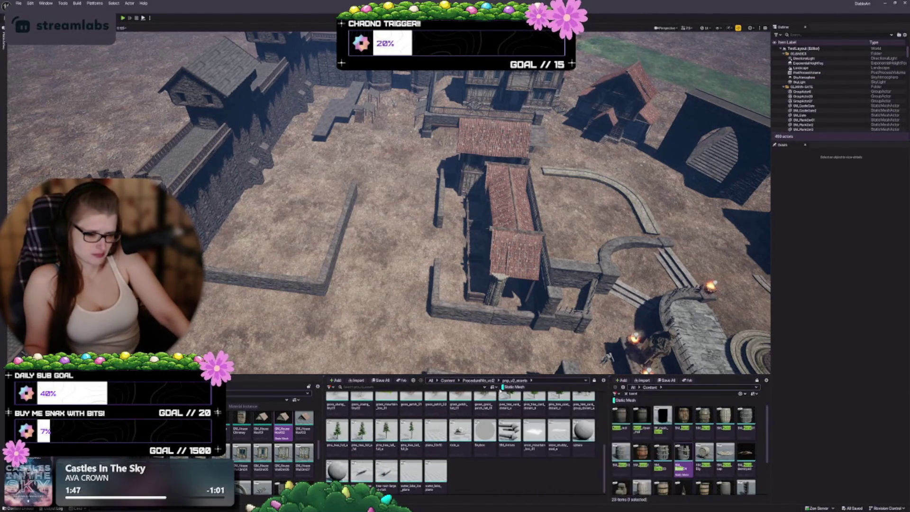
click(509, 386)
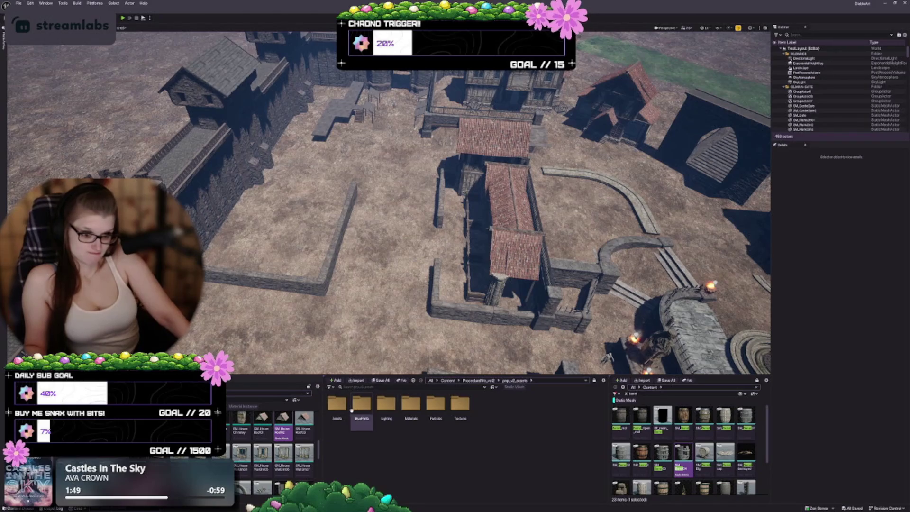
Look through the pack's Blueprints, Spline_BluePrints and Global_Parameters folders.
double_click(361, 408)
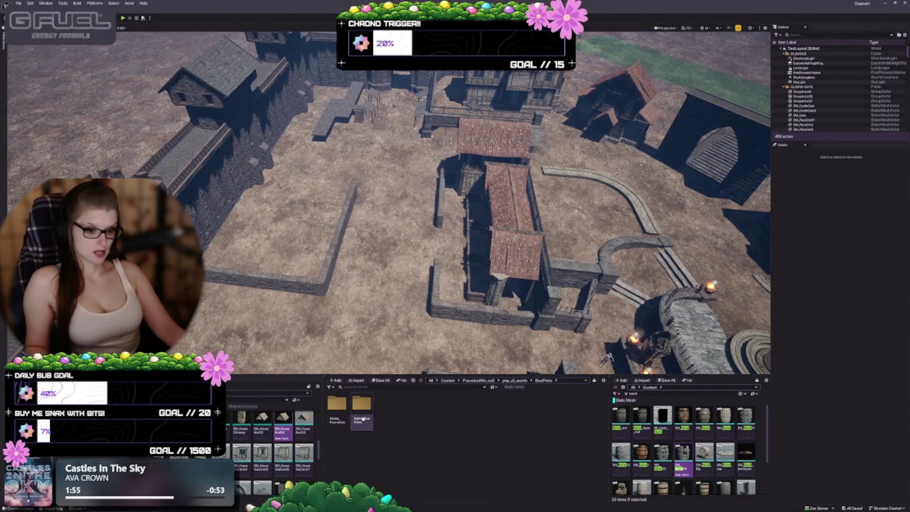
double_click(361, 404)
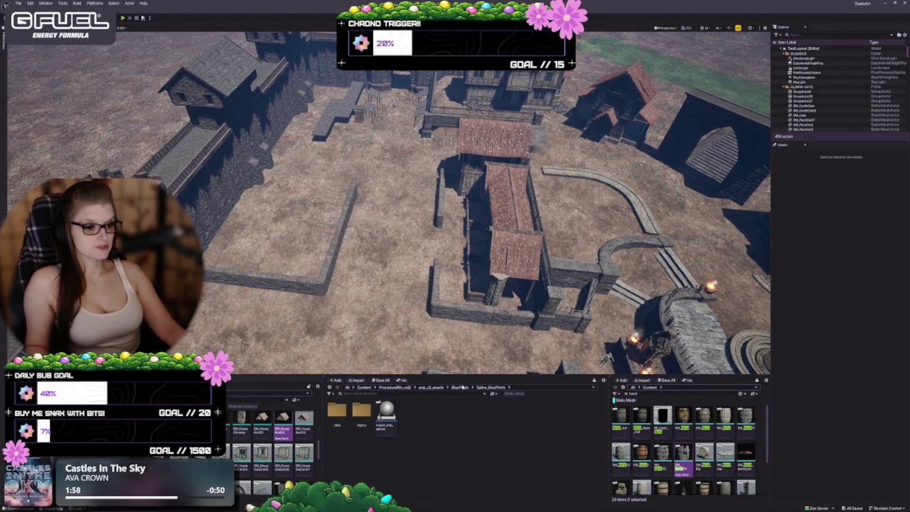
click(462, 387)
double_click(337, 410)
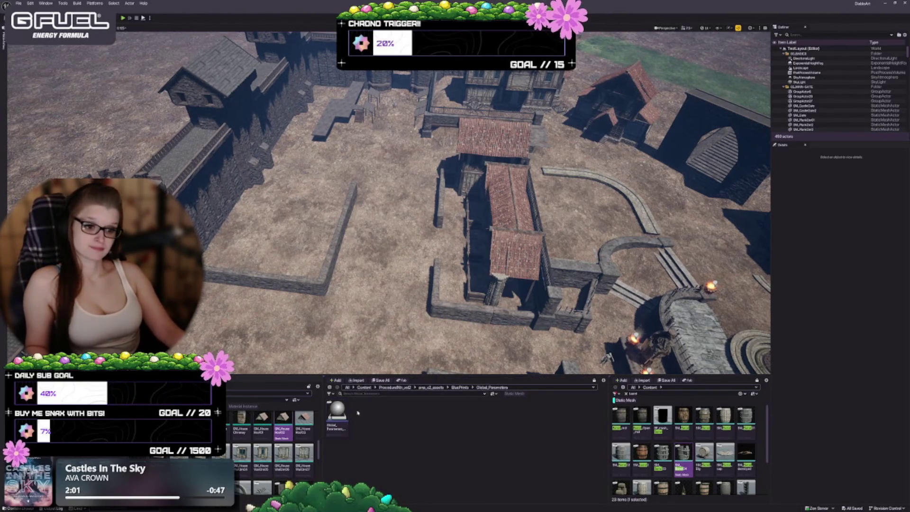
Go from the pack's top folder through its assets and Lighting folders into StarterContent.
mouse_move(338, 417)
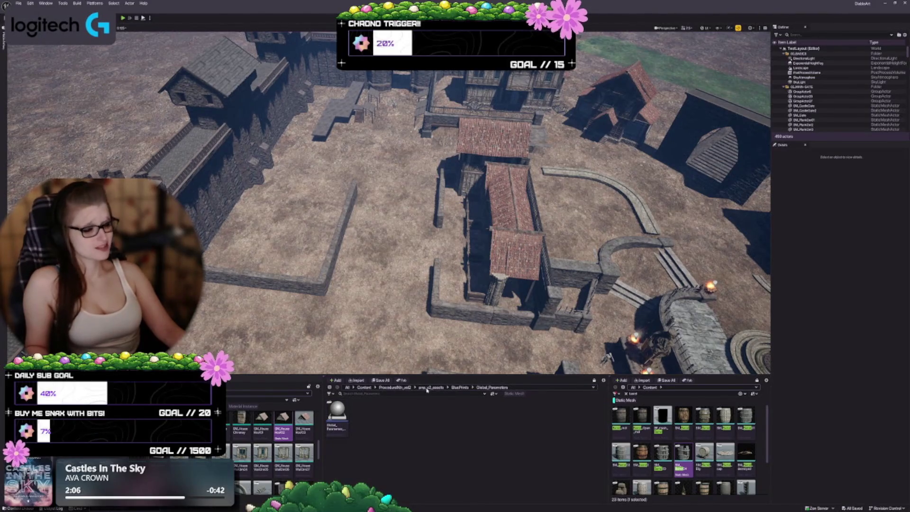
click(404, 389)
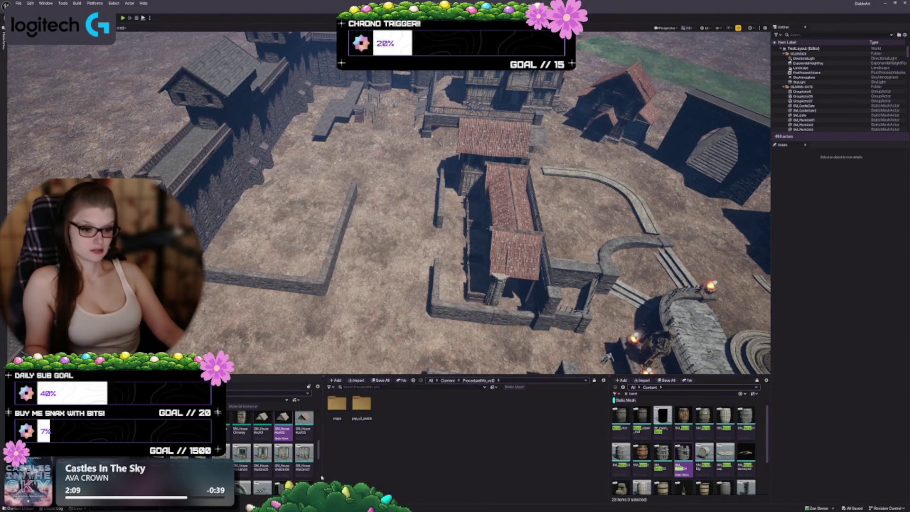
double_click(362, 404)
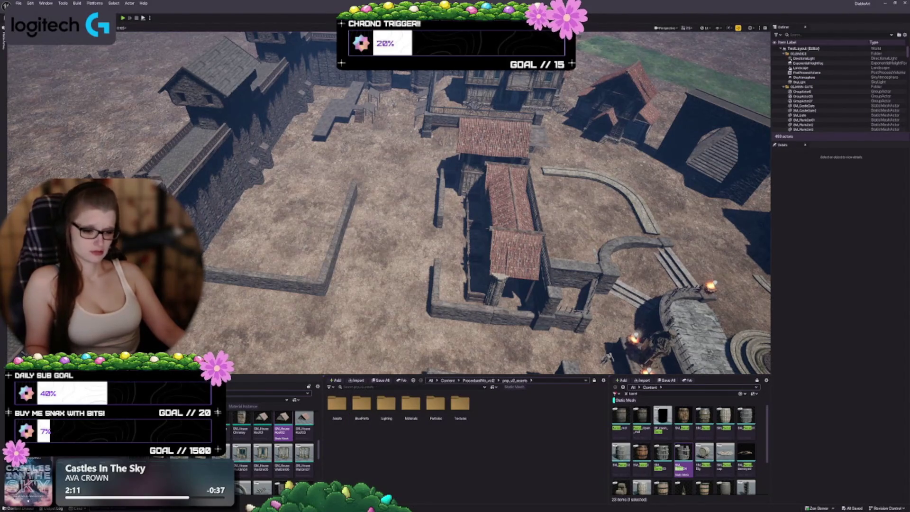
double_click(386, 406)
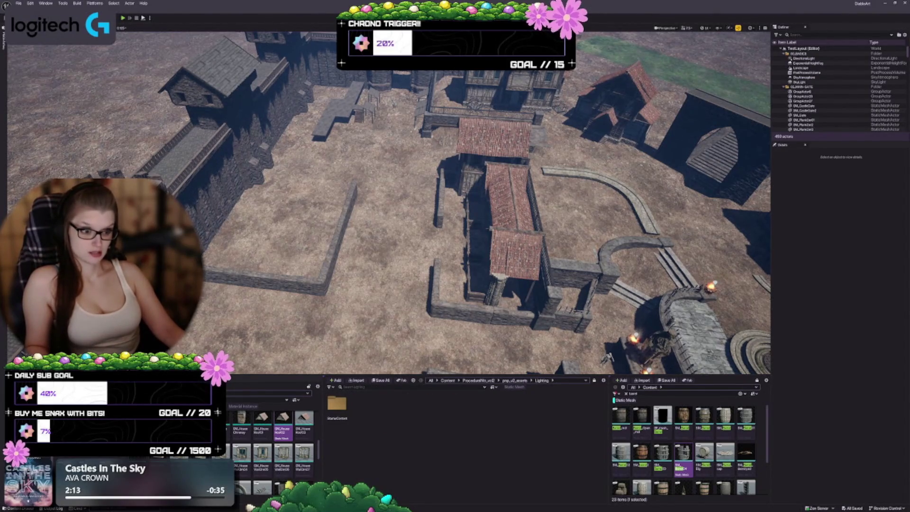
double_click(336, 404)
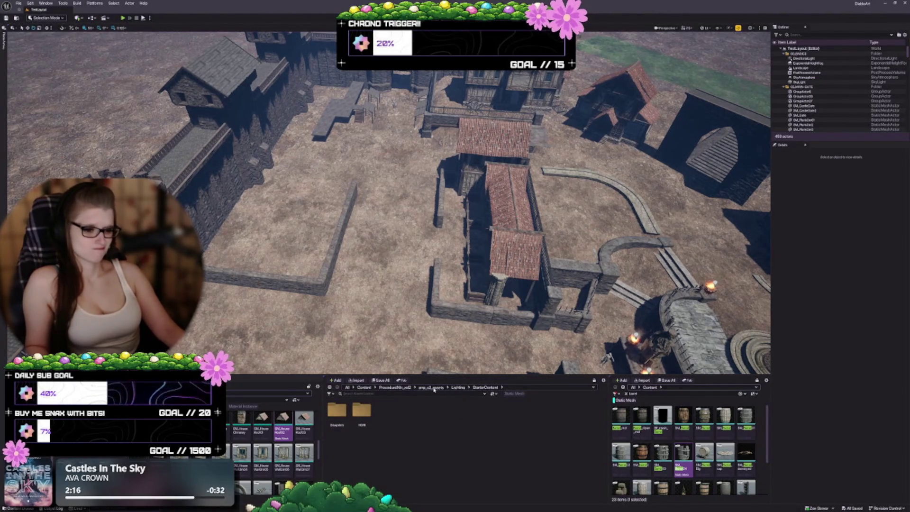
Open the pack's Materials folder, check the snow materials subfolder, then go back to Materials.
key(alt+Left)
key(alt+Left)
double_click(411, 405)
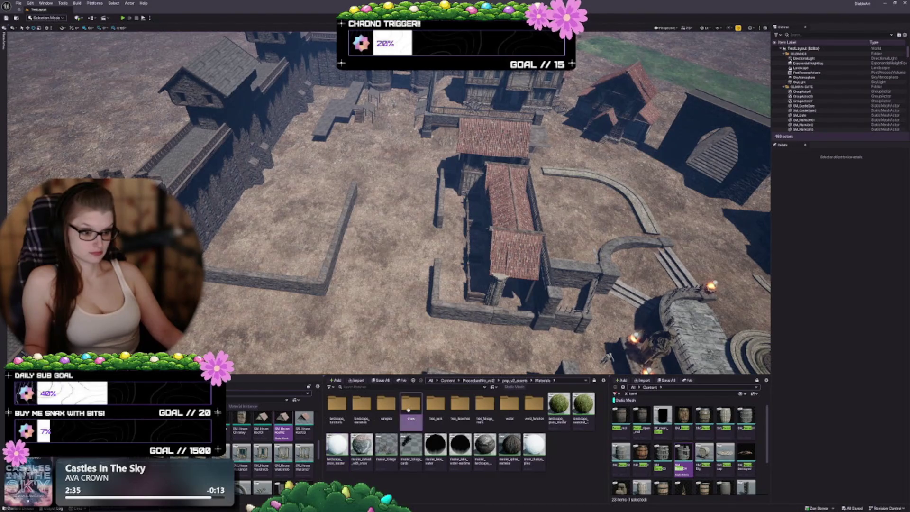
double_click(408, 408)
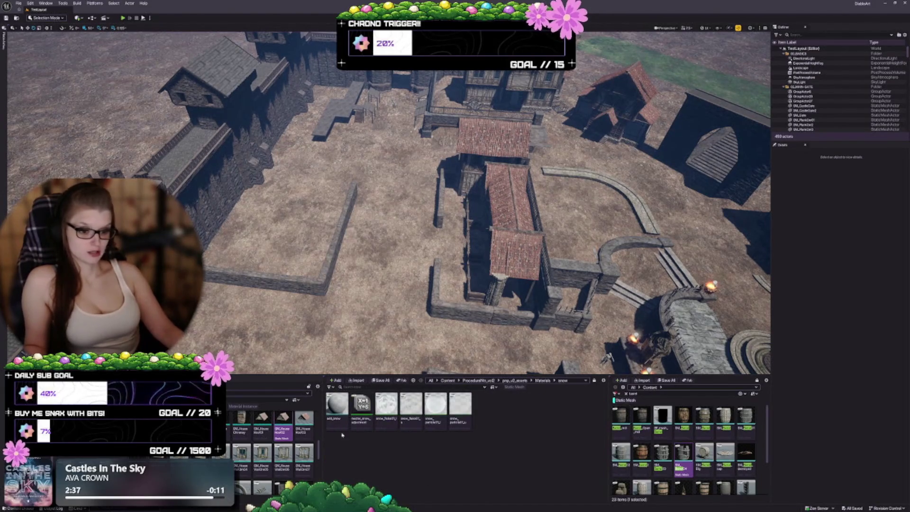
mouse_move(336, 407)
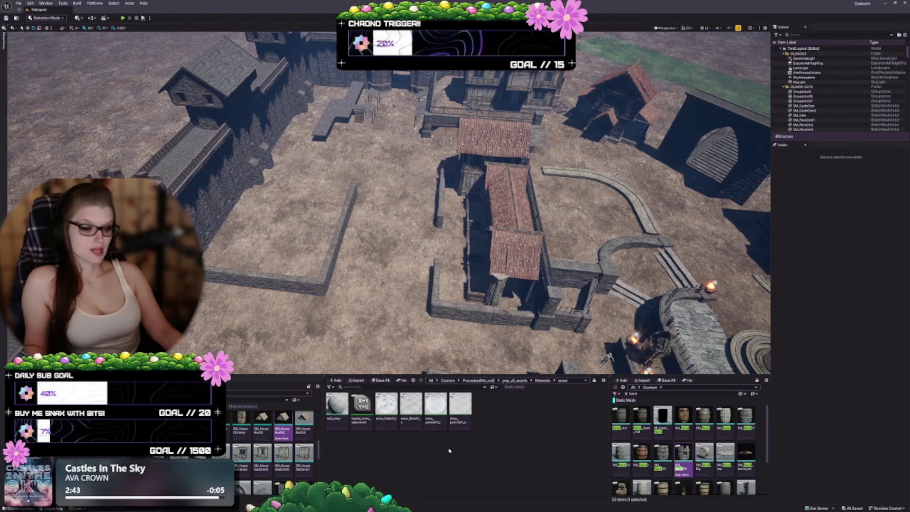
click(545, 381)
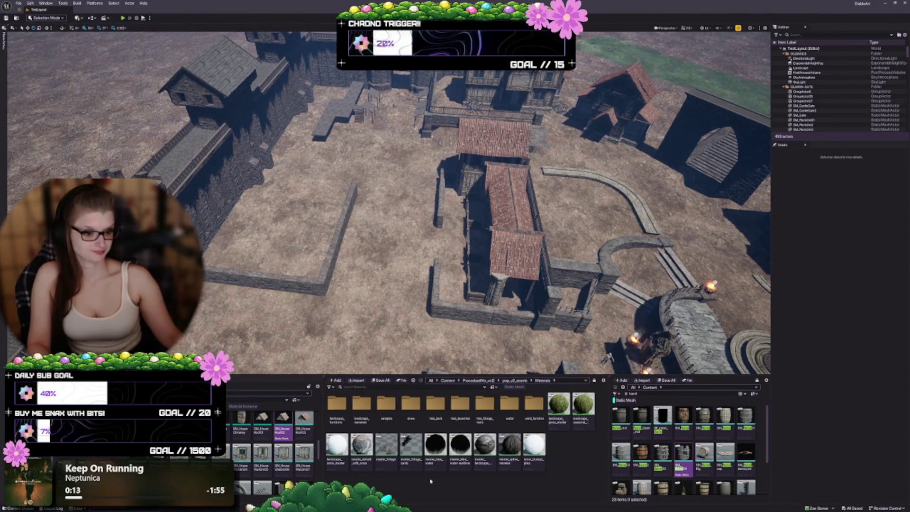
Go up to the pack's assets folder and look through Particles and its Snow_FX folder.
click(511, 384)
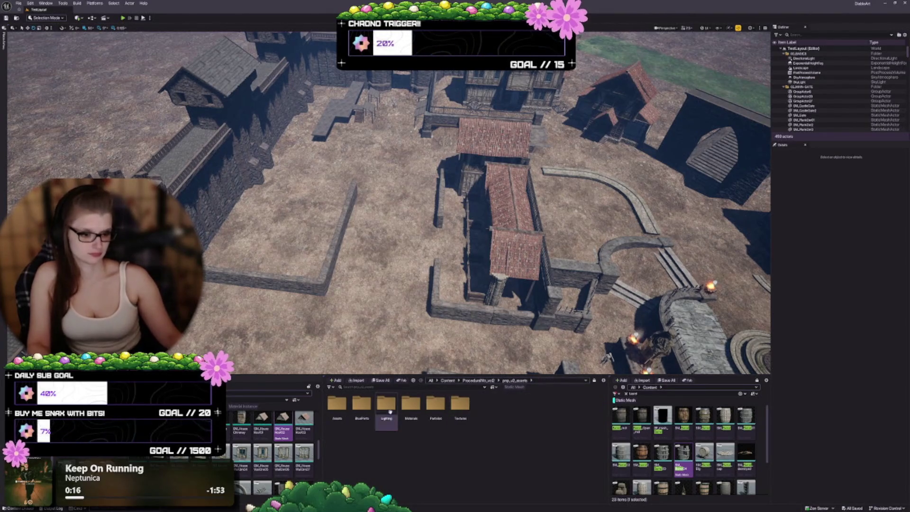
click(444, 409)
double_click(445, 410)
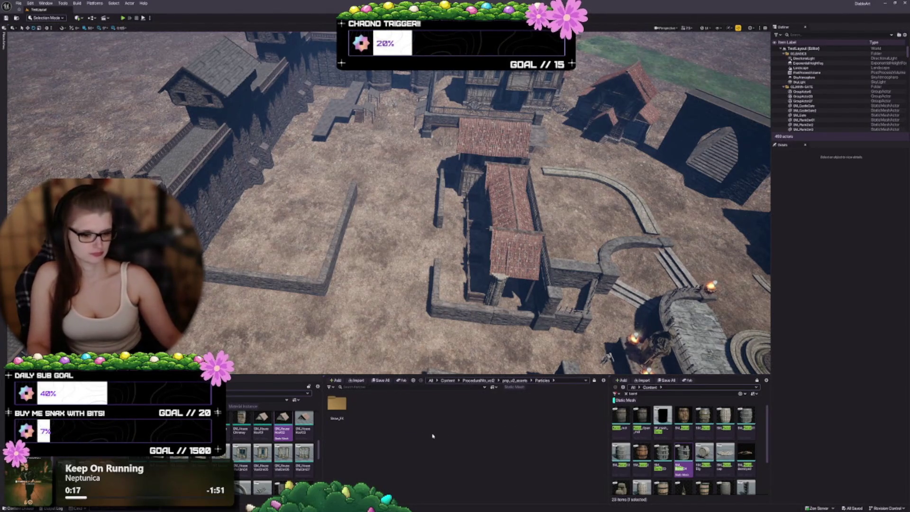
double_click(336, 403)
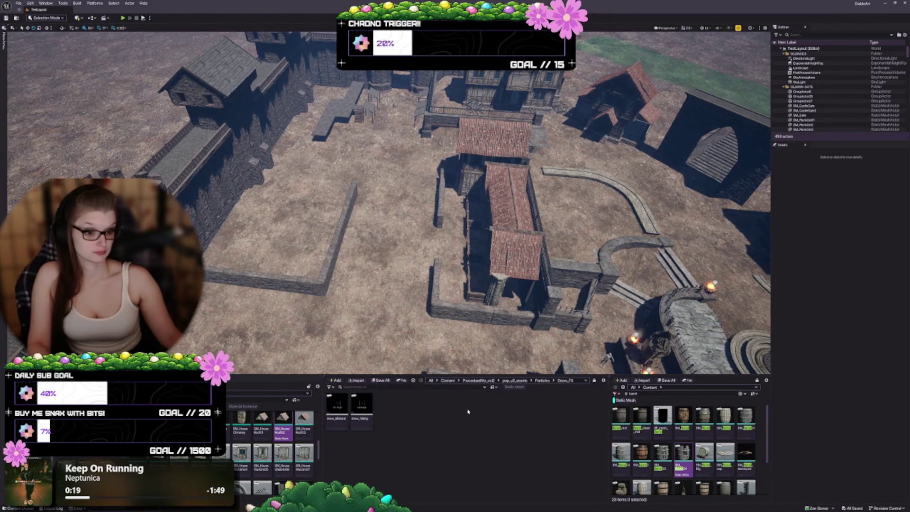
Check the Textures folder, then return to the ProceduralVill_vol2 top folder.
click(518, 383)
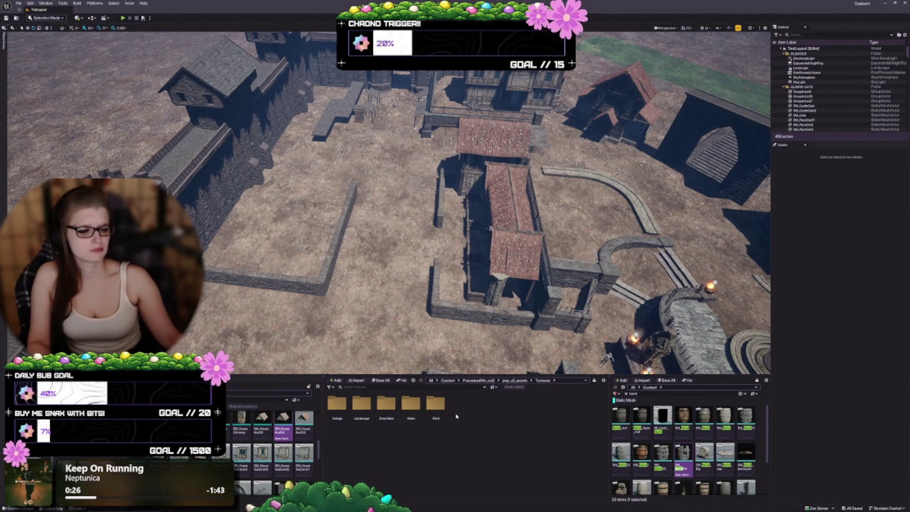
click(479, 381)
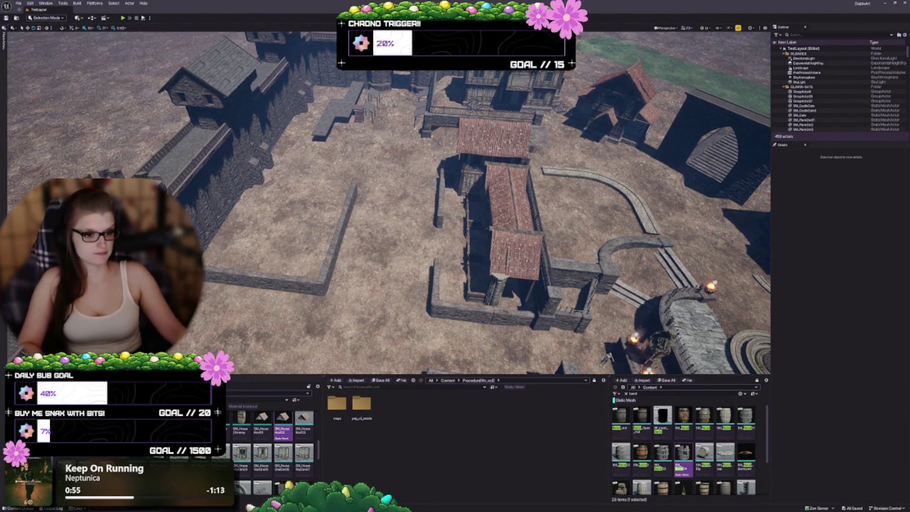
drag(455, 302, 356, 161)
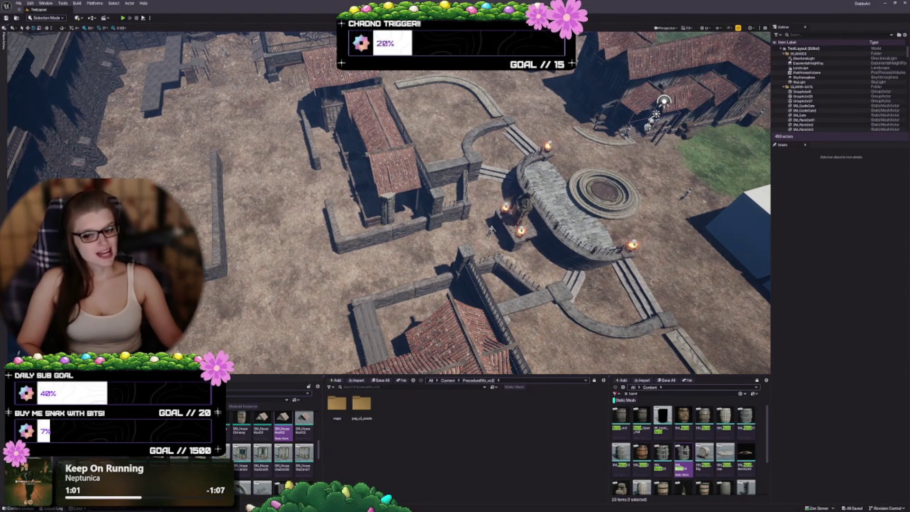
List the top-level Content folders and fly the camera forward and sideways over the village.
click(447, 380)
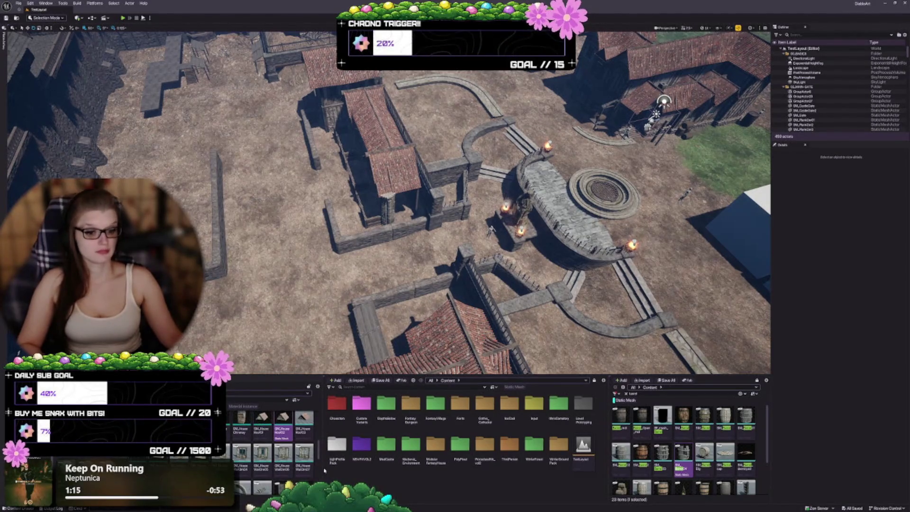
key(w)
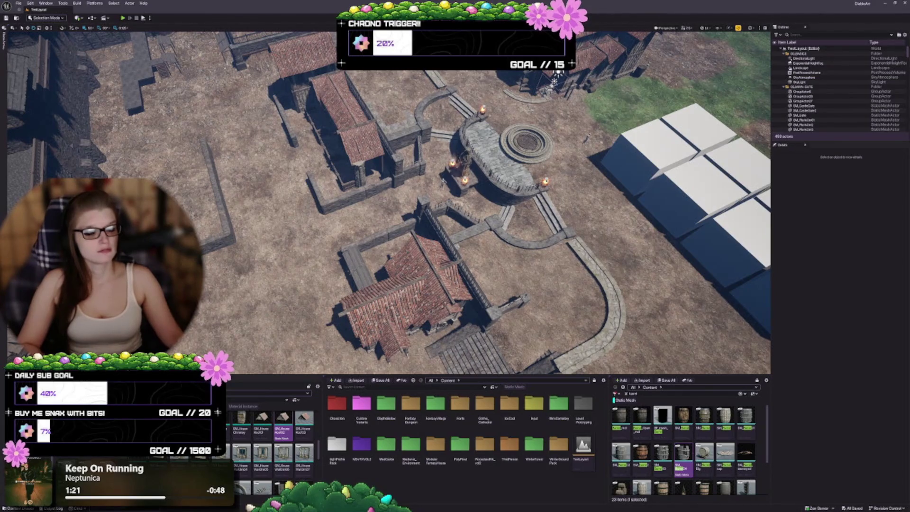
key(d)
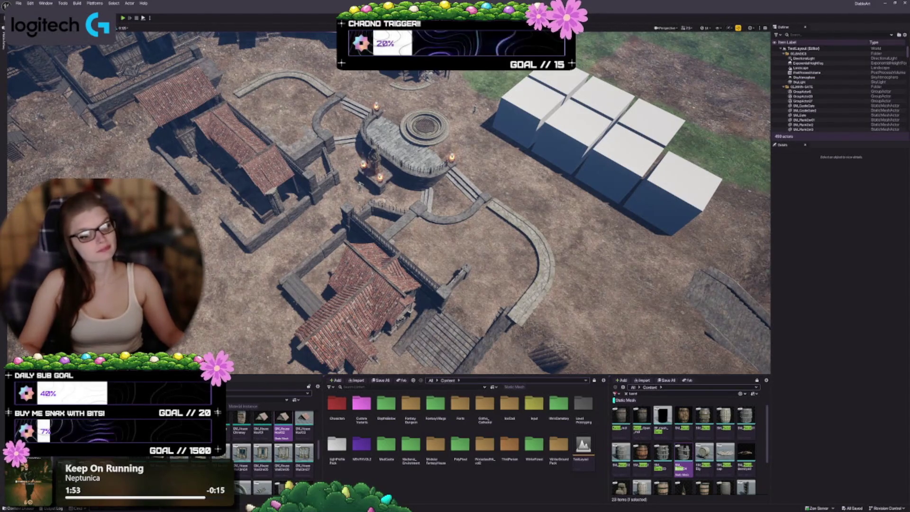
Fly back toward the castle walls and zoom in and out on the stone walls and courtyard ground.
drag(389, 204, 389, 246)
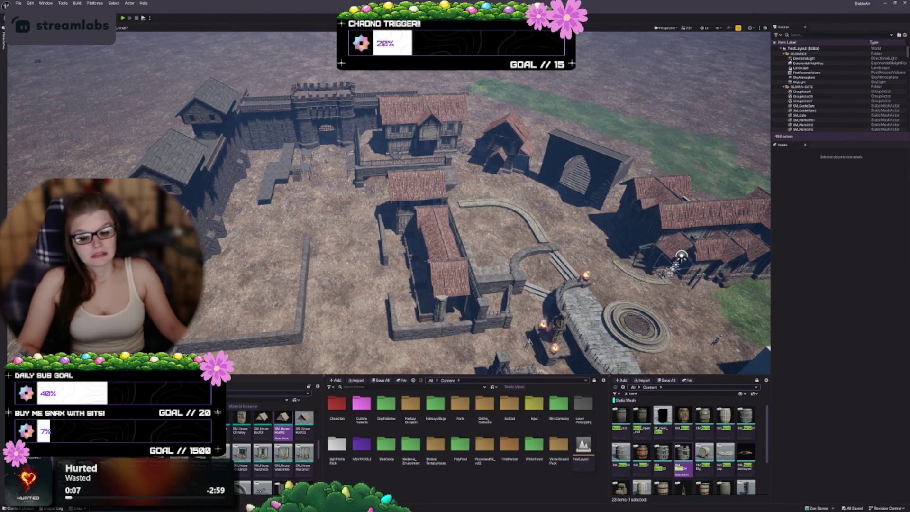
scroll(389, 204, up, 5)
scroll(389, 203, up, 5)
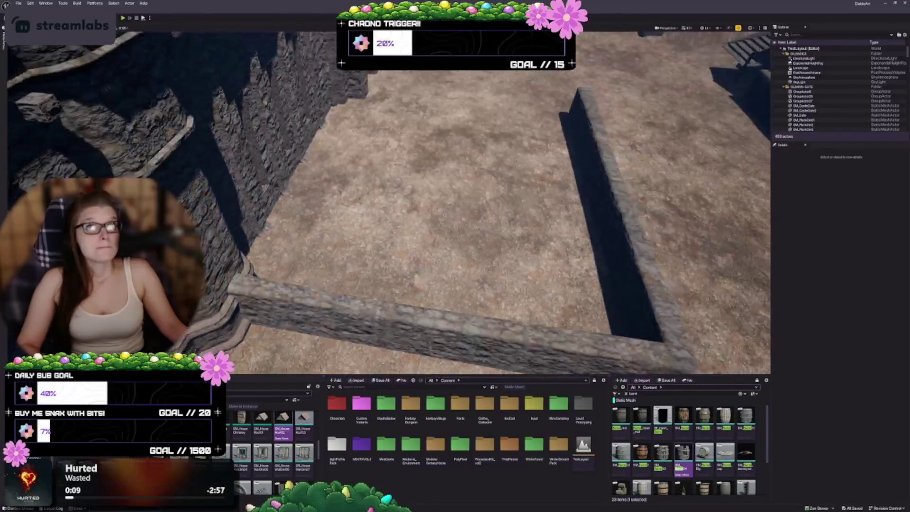
scroll(389, 204, down, 5)
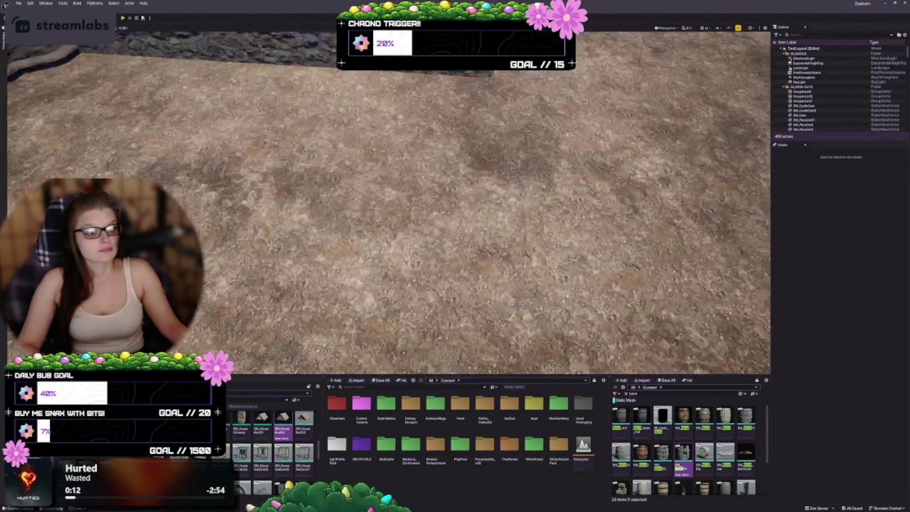
scroll(647, 76, down, 2)
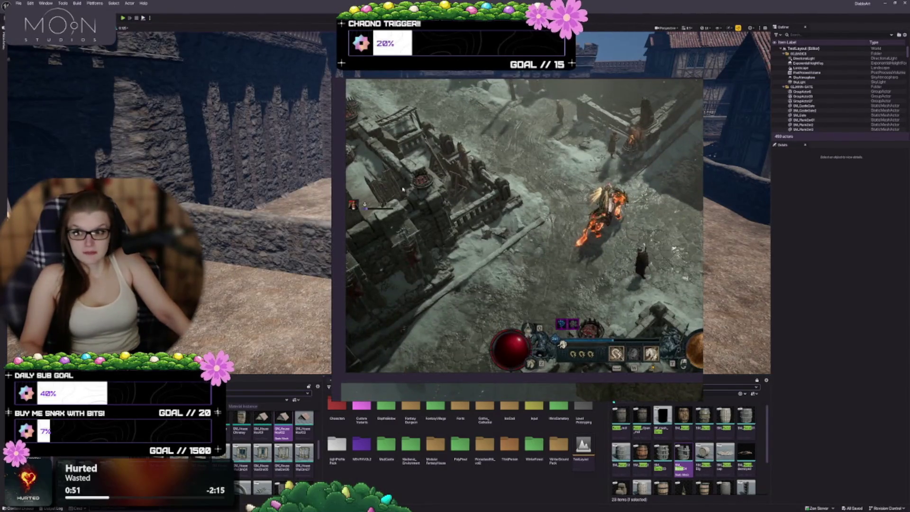
Frame the courtyard's low stone wall in the level viewport.
mouse_move(461, 89)
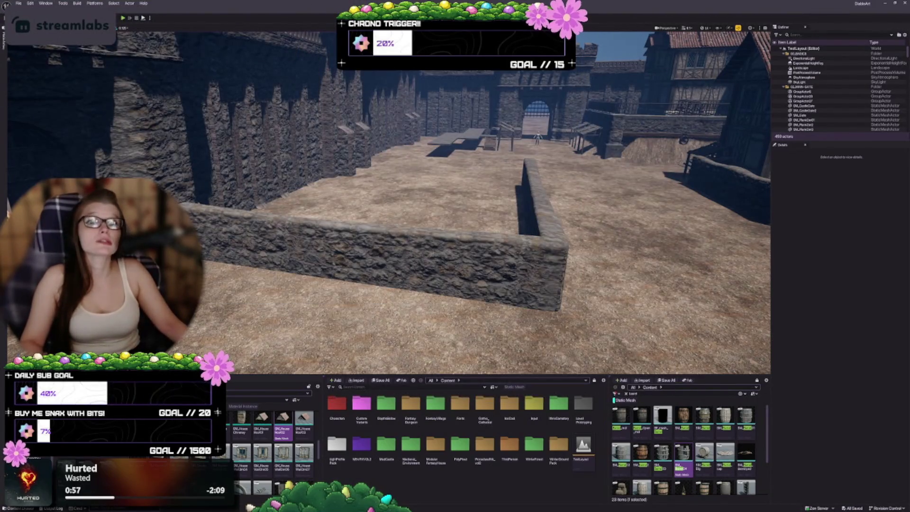
Zoom out for an overview, then zoom back into the courtyard facing the castle gate.
scroll(389, 199, down, 5)
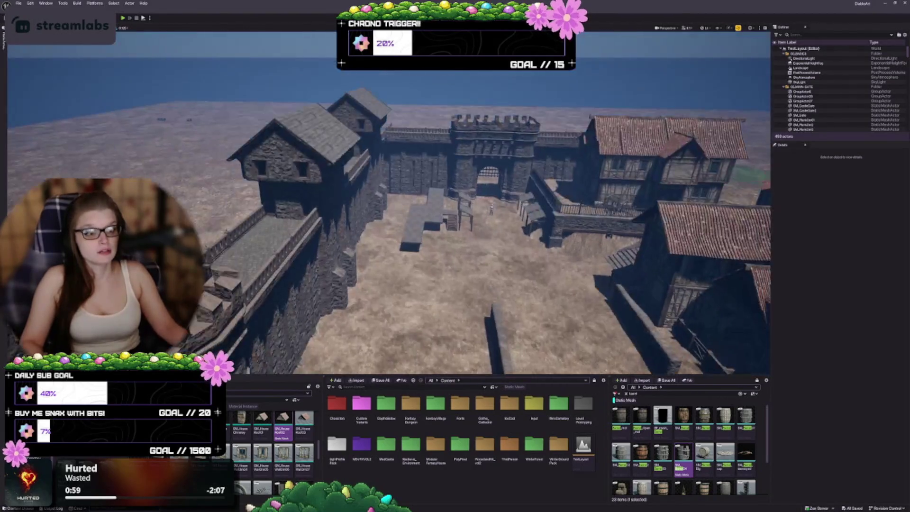
scroll(302, 323, up, 5)
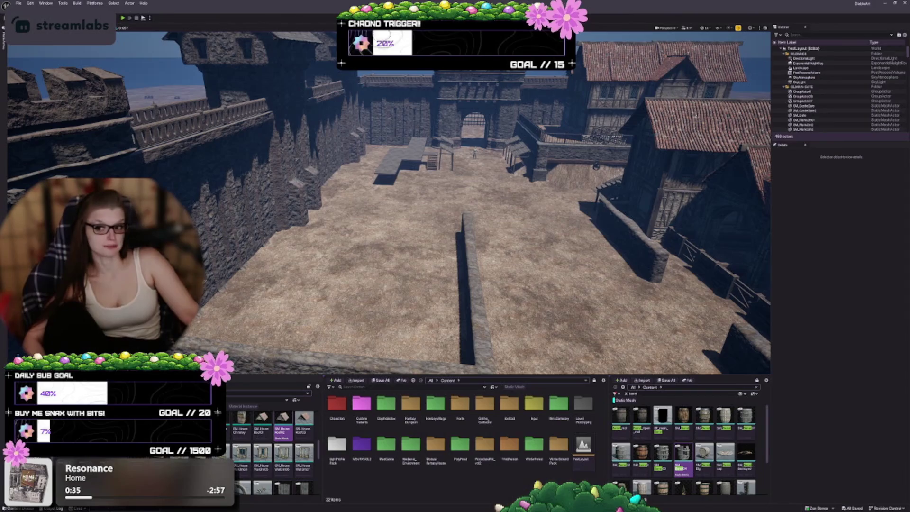
drag(389, 199, 388, 232)
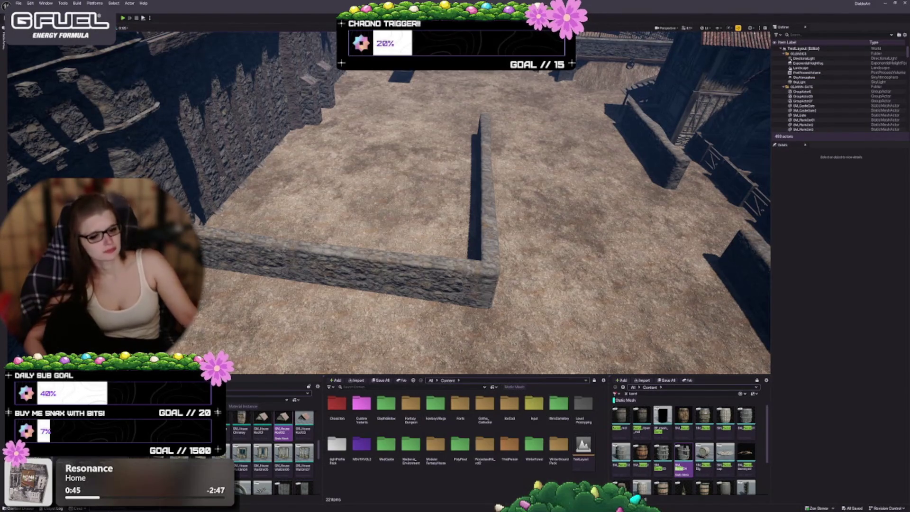
drag(29, 179, 34, 177)
scroll(388, 199, down, 5)
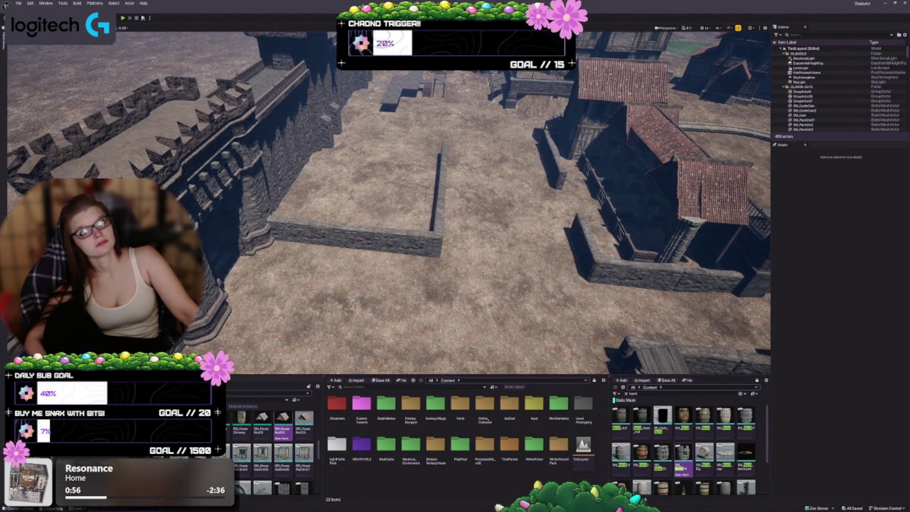
scroll(389, 204, up, 2)
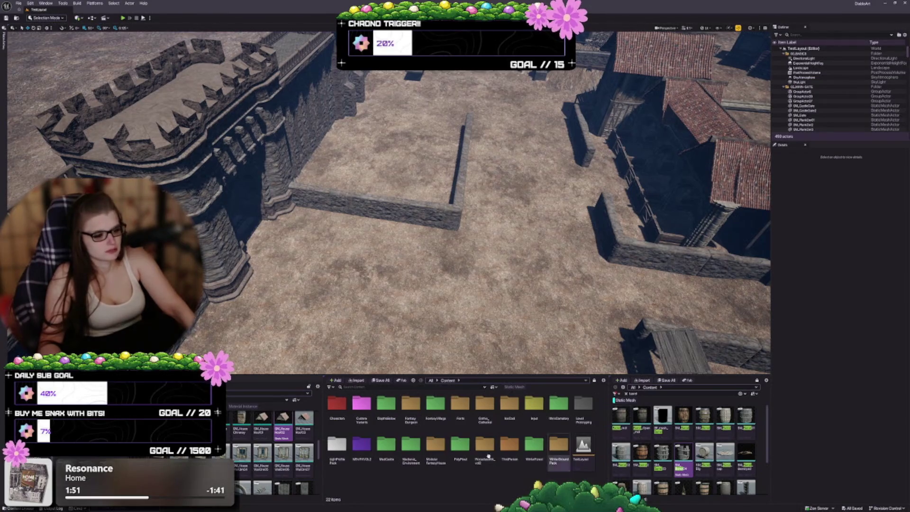
Narrow the left asset panel and widen the barrel search results list by dragging the Content Browser splitters.
right_click(611, 428)
click(610, 429)
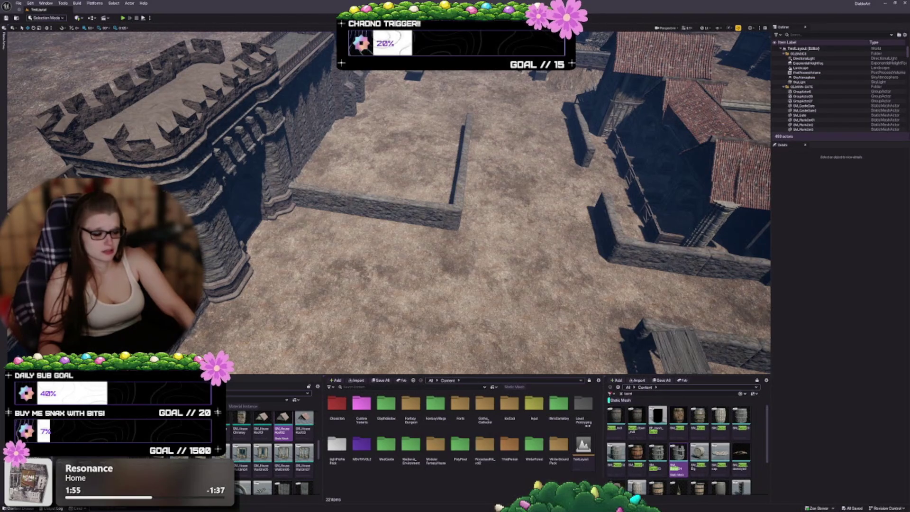
drag(606, 425, 566, 425)
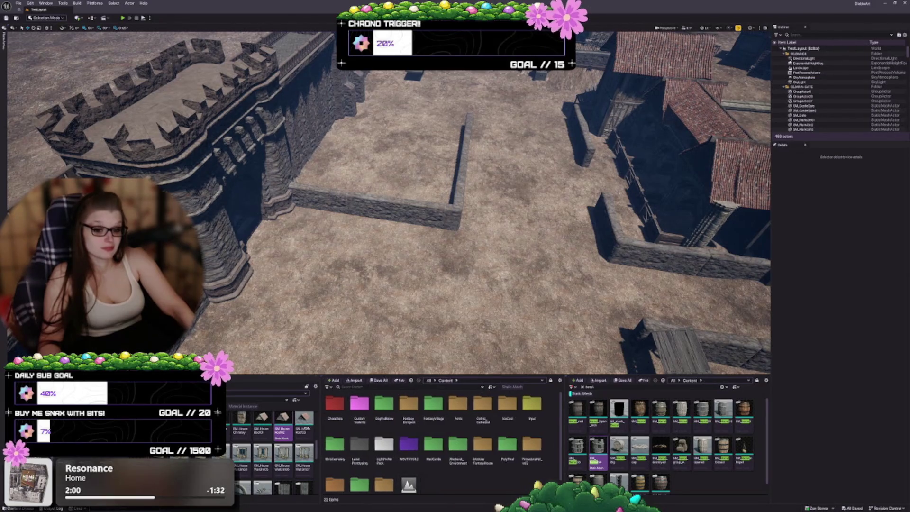
drag(322, 428, 291, 427)
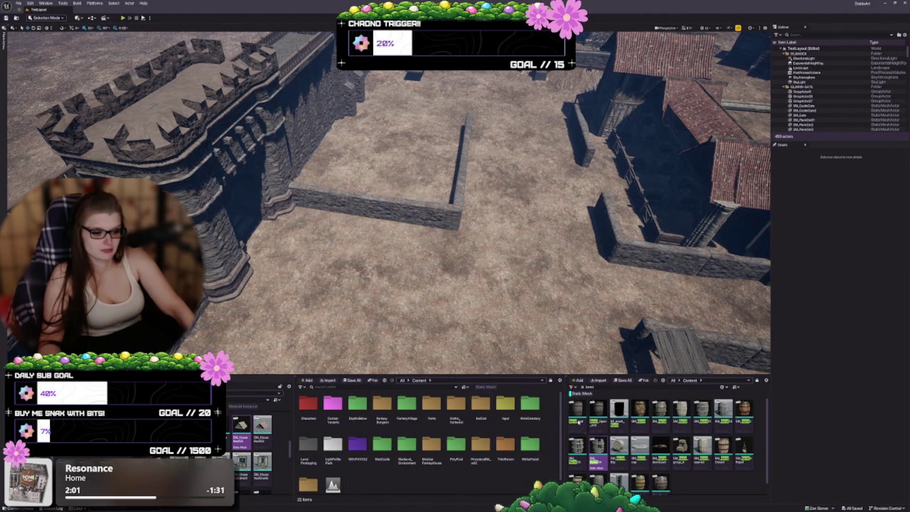
mouse_move(579, 422)
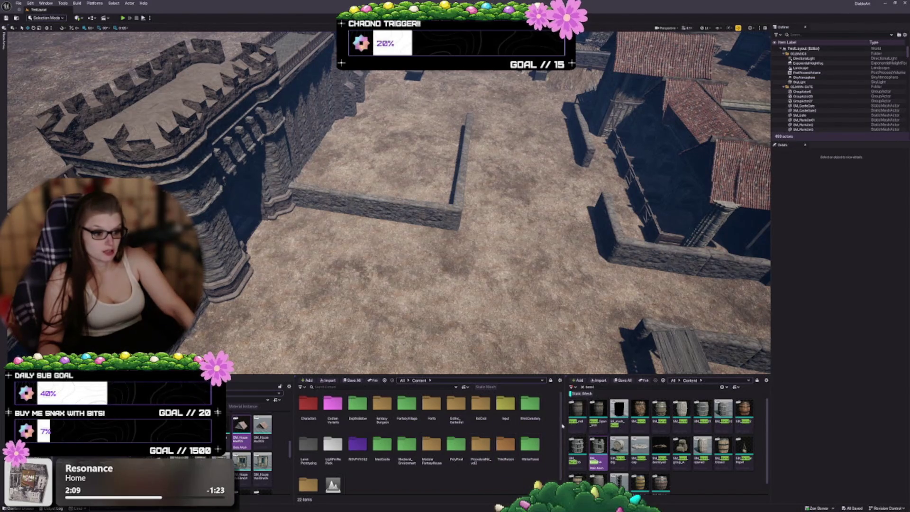
drag(564, 425, 432, 424)
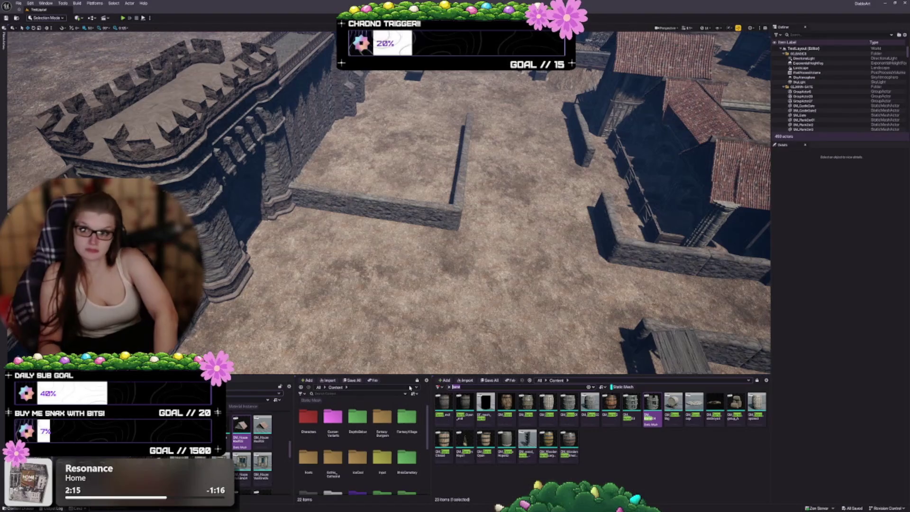
Search 'stone' in the Content Browser, browse the results, and drag SM_Stone_wall into the courtyard.
text(stone)
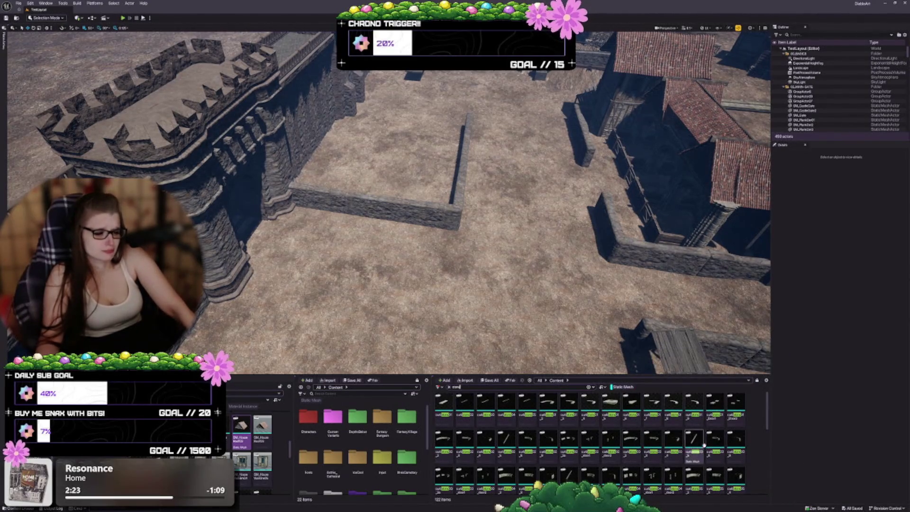
scroll(739, 464, down, 1)
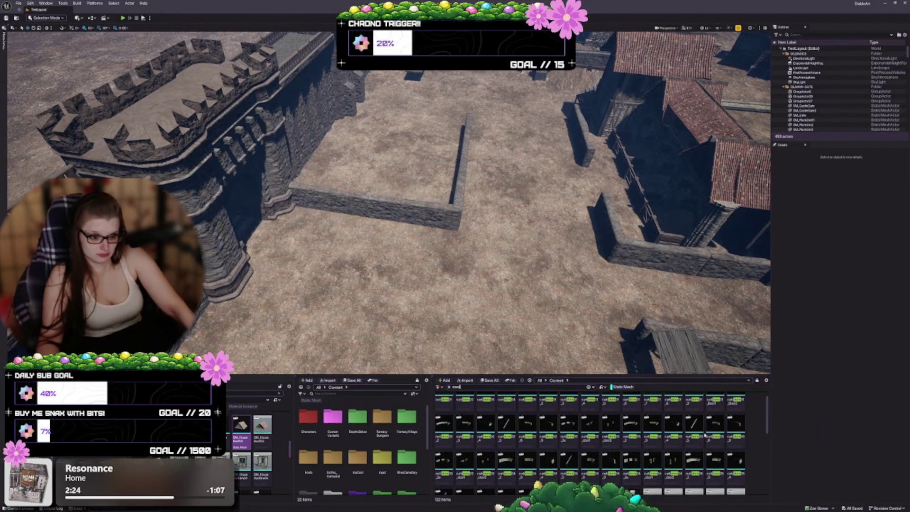
scroll(697, 428, down, 3)
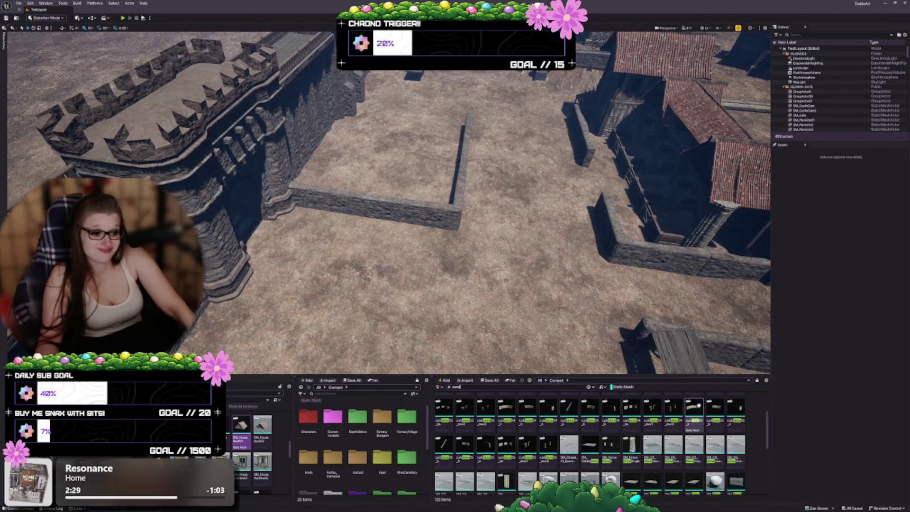
scroll(455, 213, up, 3)
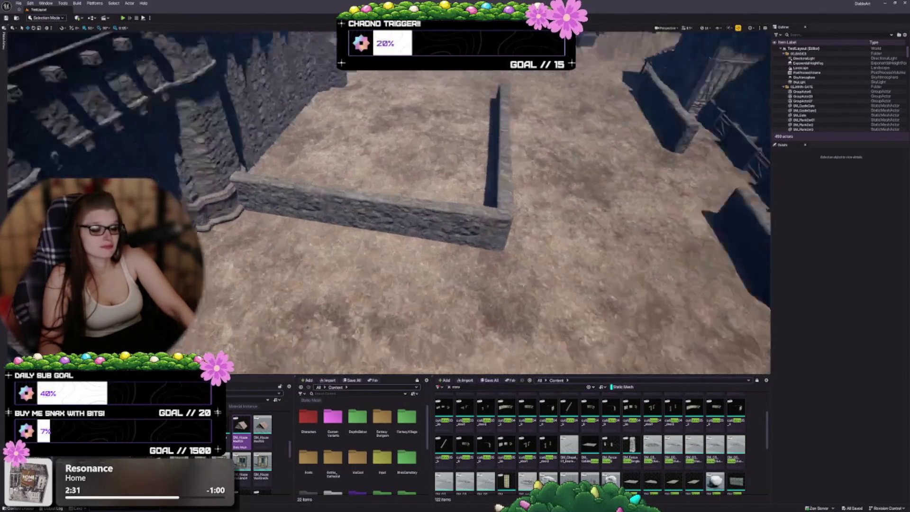
scroll(455, 213, up, 5)
scroll(455, 213, down, 3)
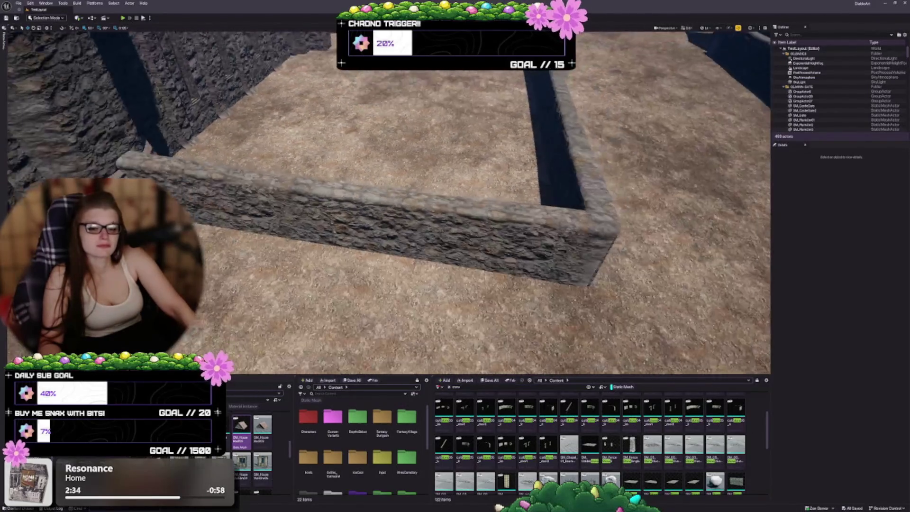
scroll(455, 214, down, 1)
scroll(455, 213, down, 3)
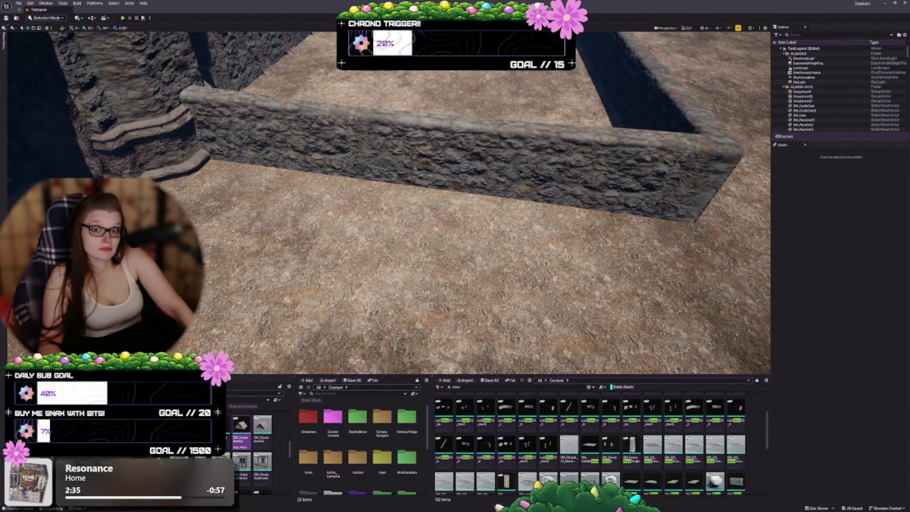
scroll(590, 444, down, 1)
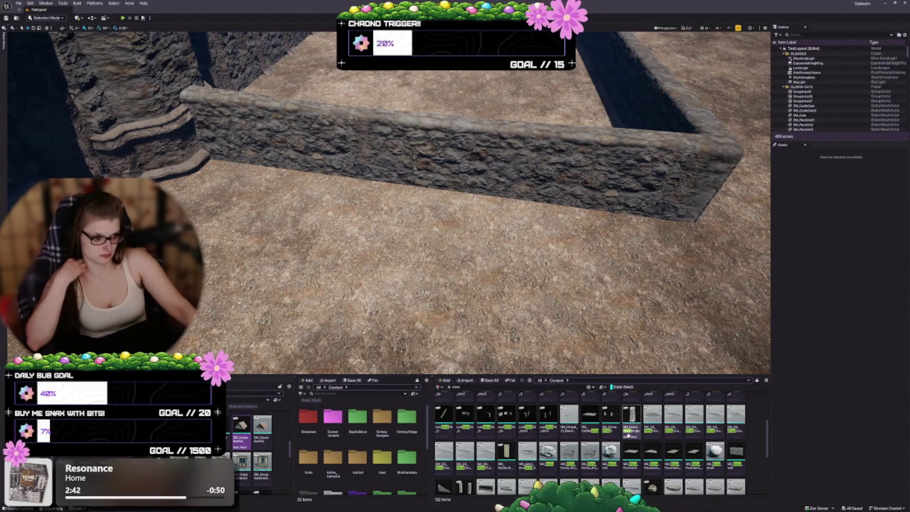
scroll(725, 433, down, 1)
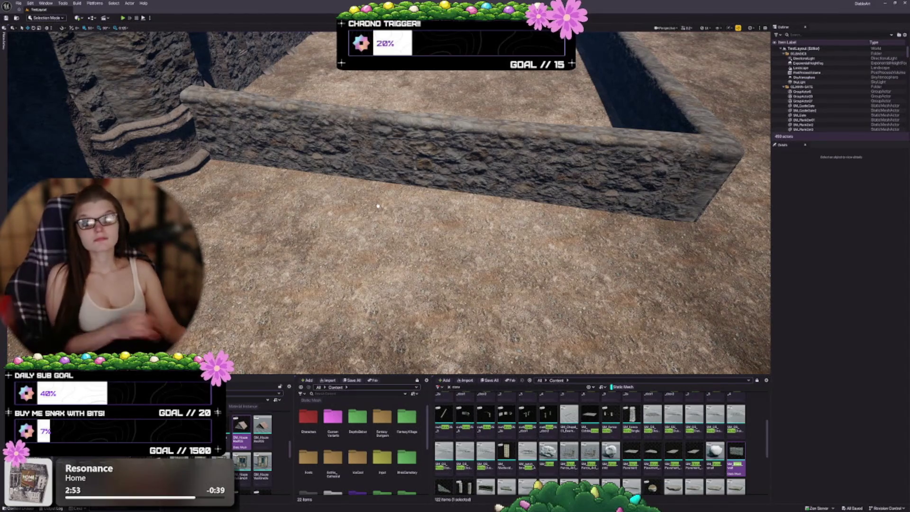
drag(378, 206, 378, 209)
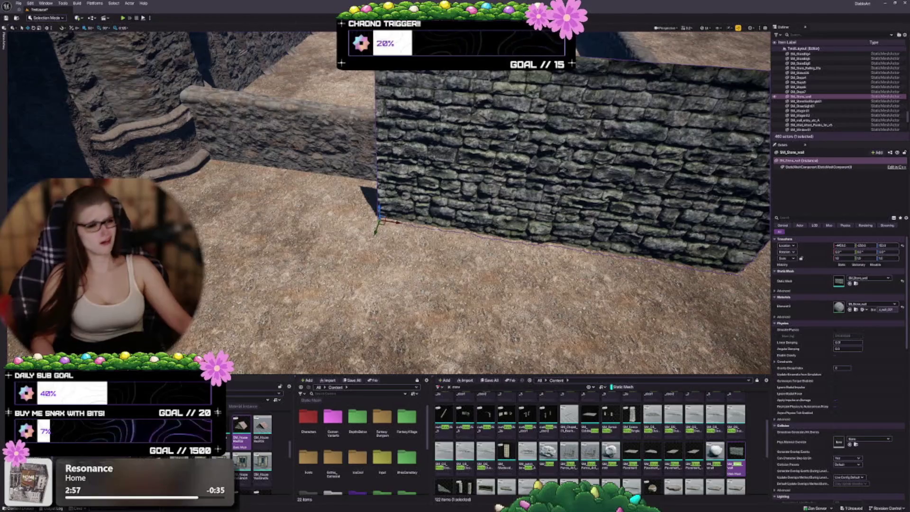
Focus on the placed SM_Stone_wall with F and orbit around it to see it in the level.
scroll(378, 208, down, 5)
mouse_move(504, 182)
mouse_down()
mouse_move(462, 186)
mouse_move(462, 148)
mouse_move(483, 148)
mouse_up()
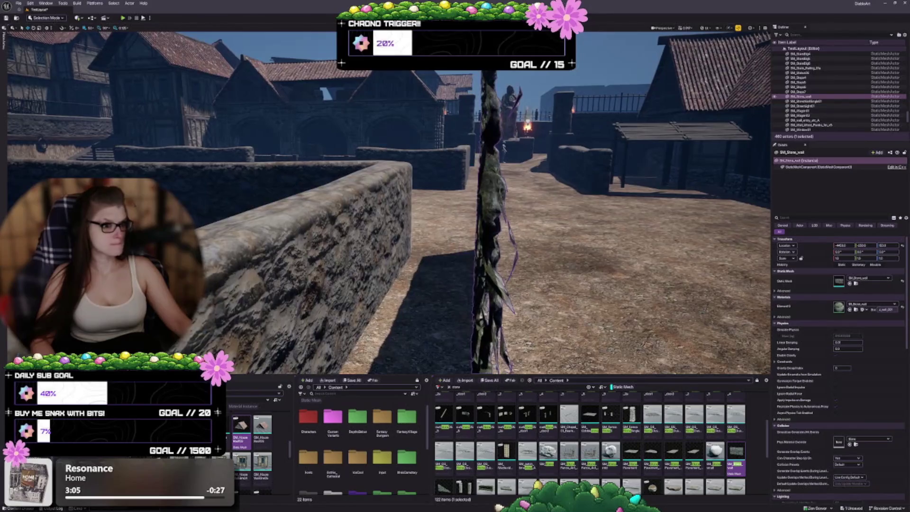
key(f)
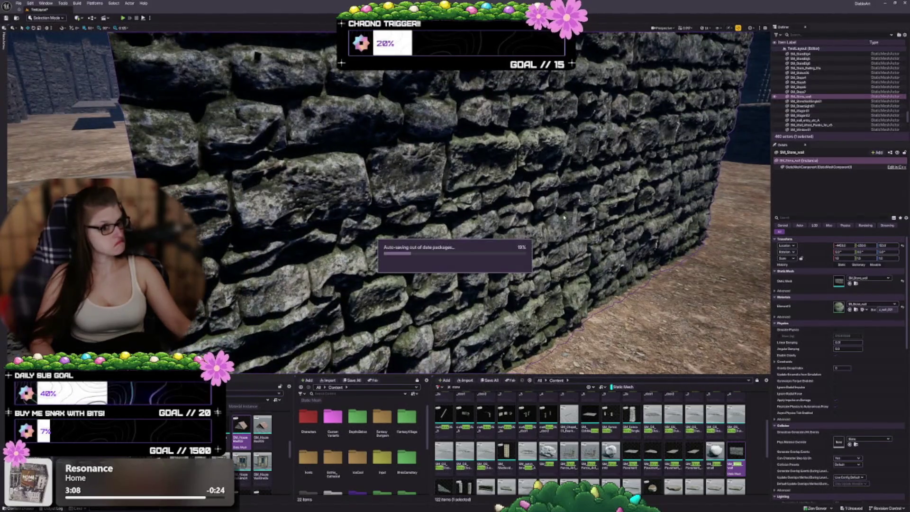
mouse_move(454, 441)
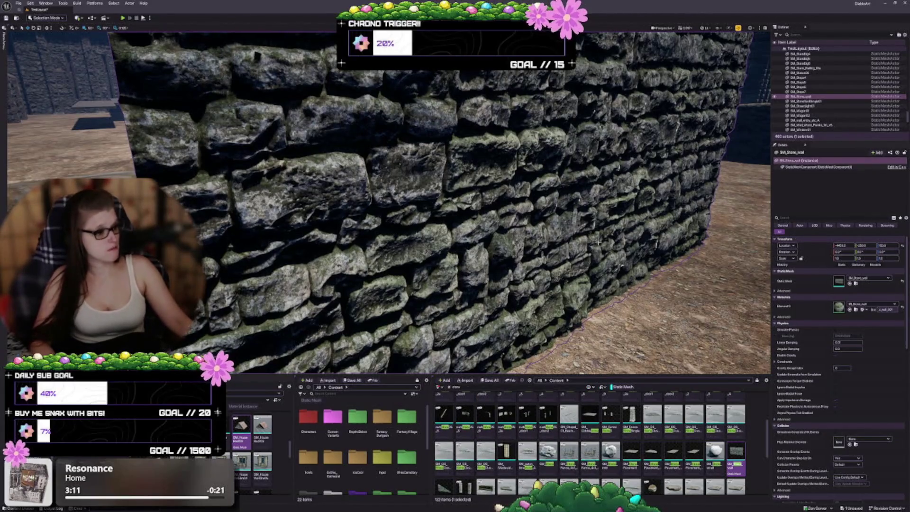
drag(556, 244, 554, 150)
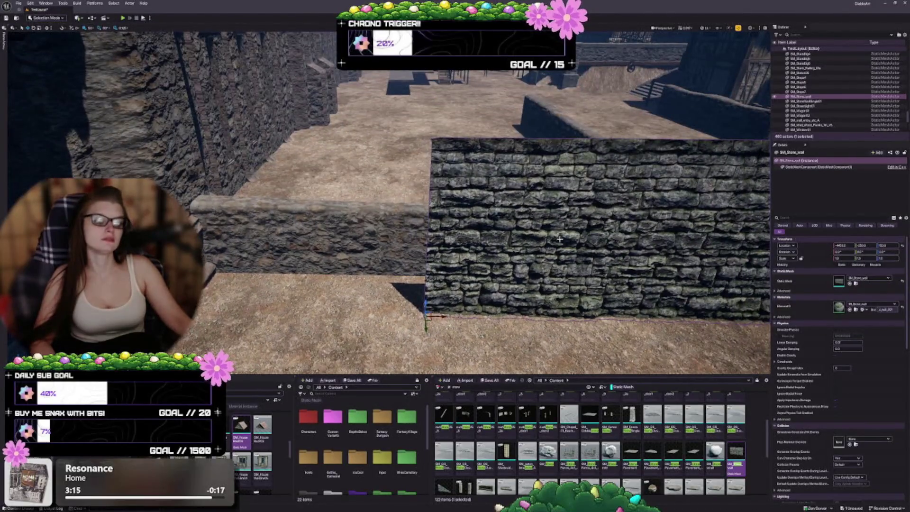
drag(559, 240, 531, 237)
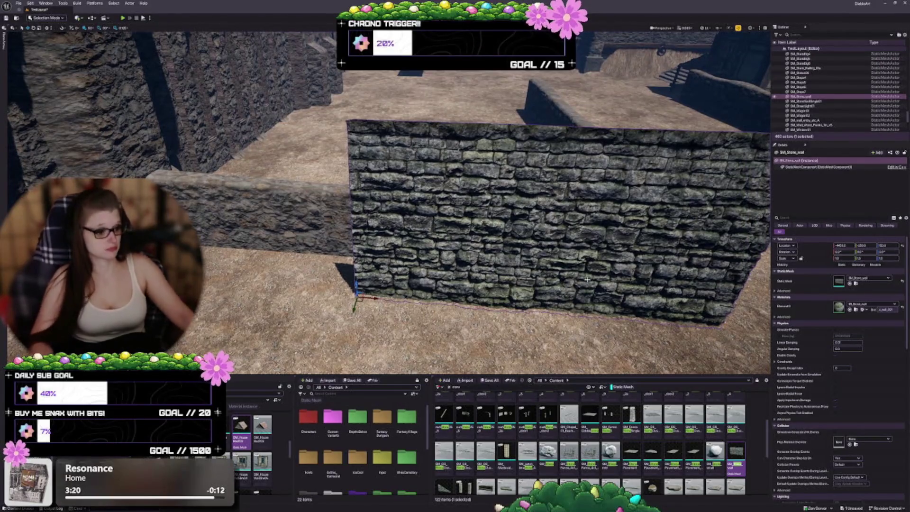
scroll(600, 444, down, 1)
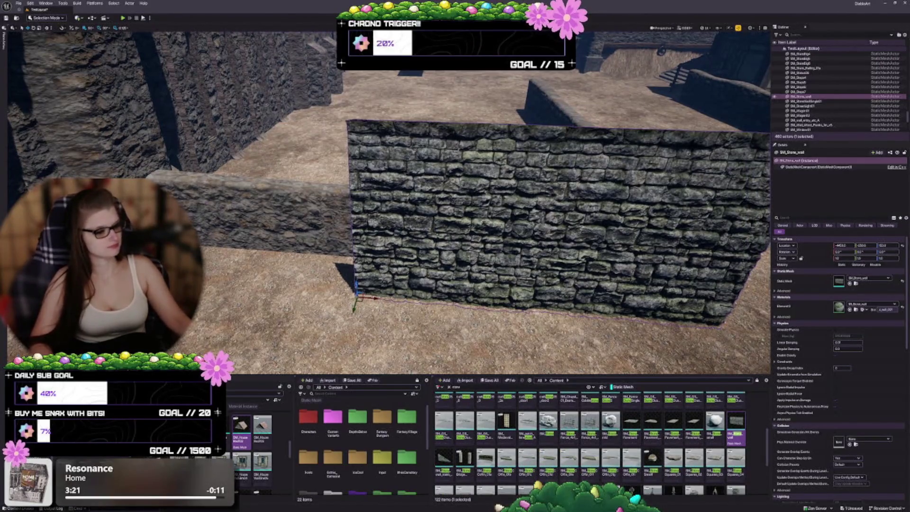
drag(398, 233, 397, 246)
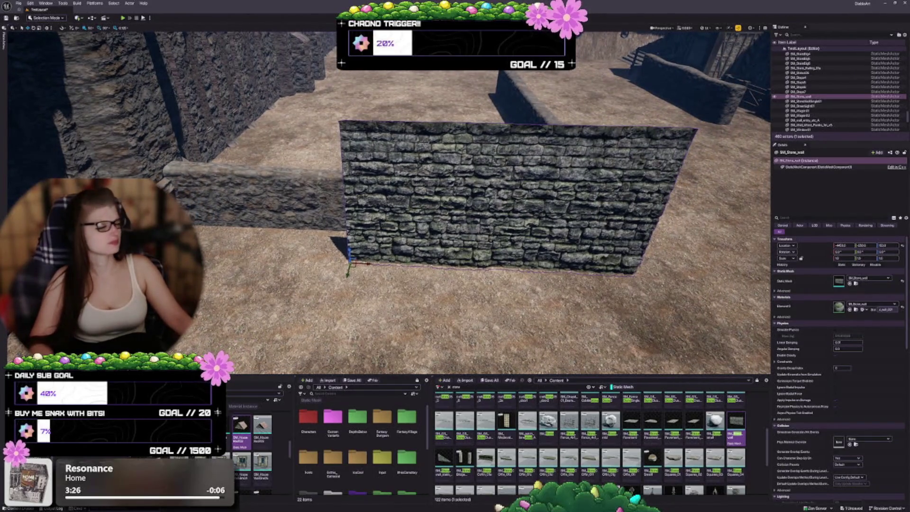
drag(397, 246, 395, 277)
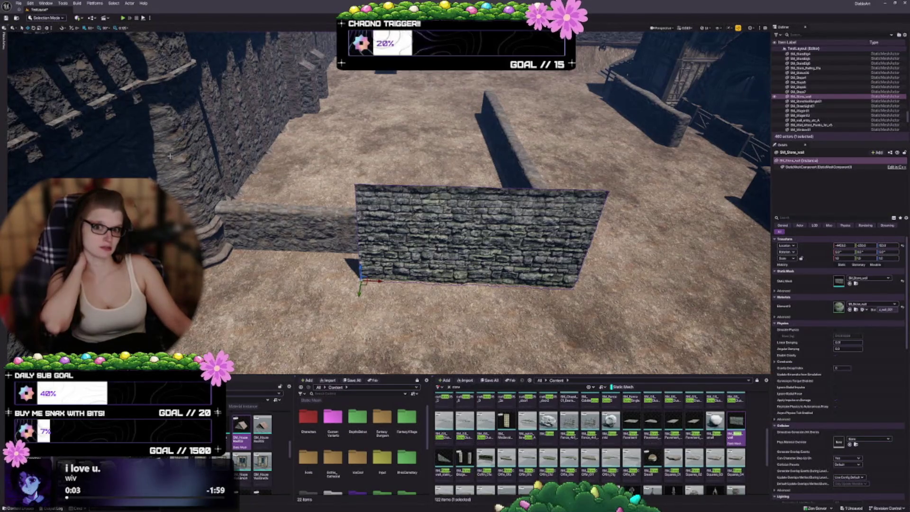
Open SM_Stone_wall in the Static Mesh Editor, orbit it edge-on, and switch to Wireframe view.
double_click(739, 424)
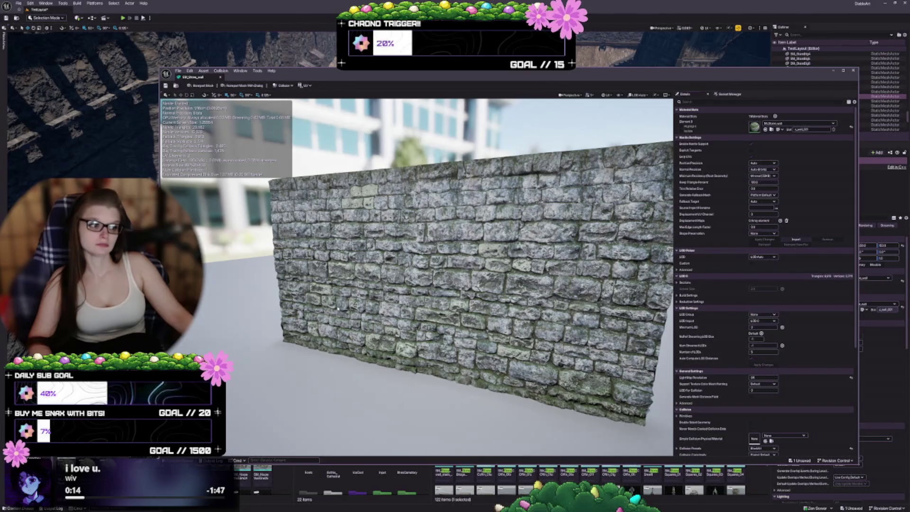
drag(314, 306, 275, 306)
mouse_move(474, 274)
mouse_down()
mouse_move(446, 269)
mouse_move(474, 266)
mouse_up()
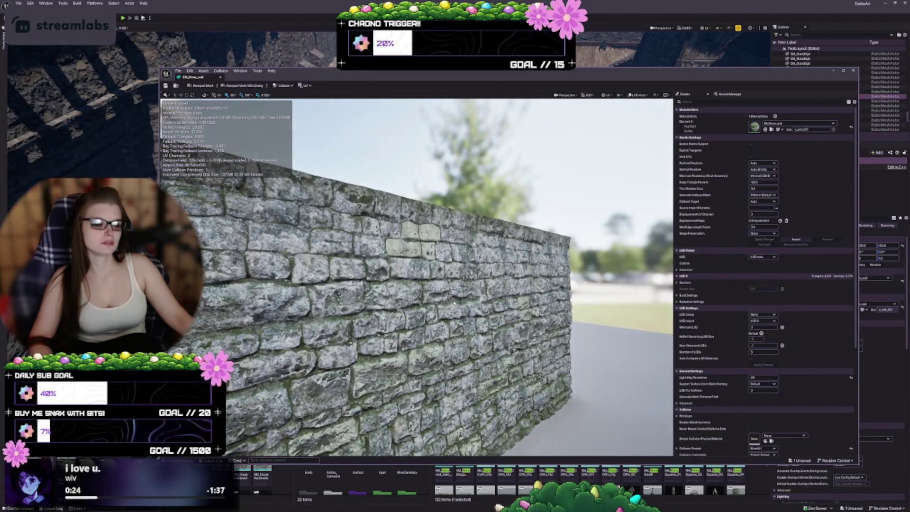
drag(417, 274, 621, 275)
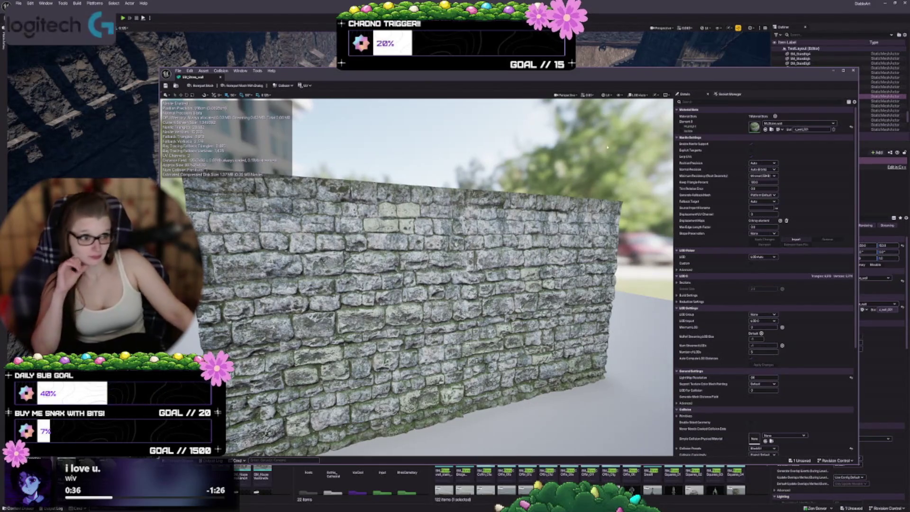
click(606, 96)
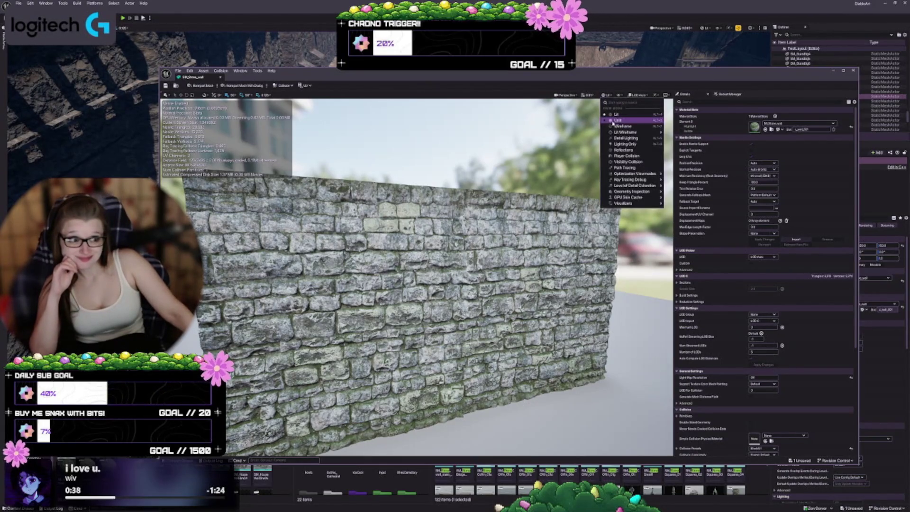
click(616, 122)
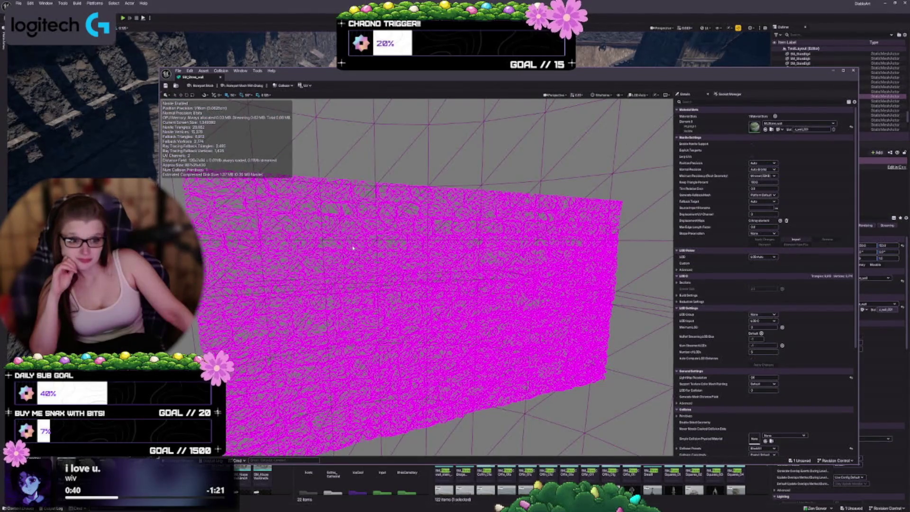
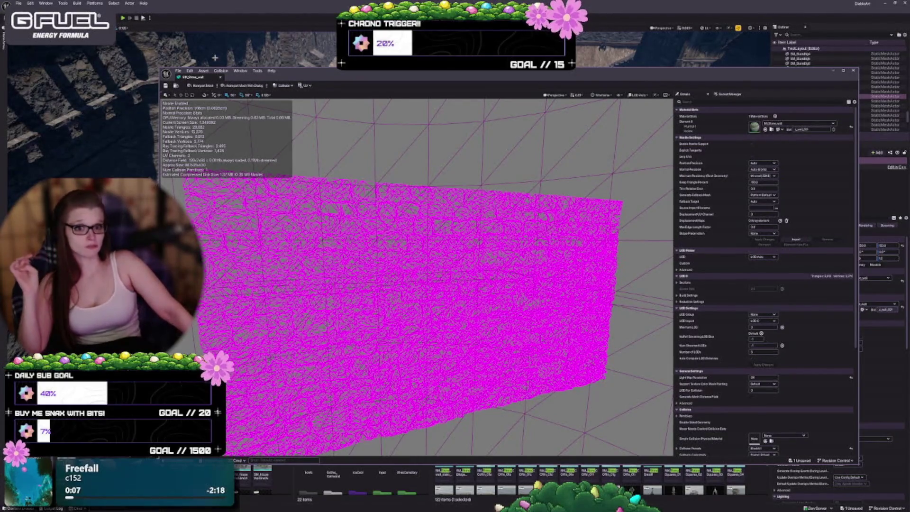
Close the SM_Stone_wall Static Mesh Editor tab to get back to the courtyard level.
click(221, 76)
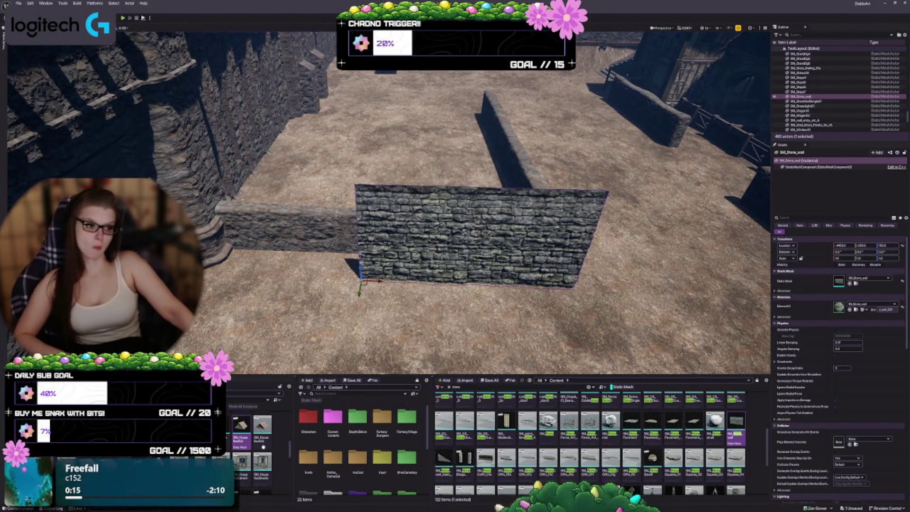
Alt-drag a copy of the stone wall to the left and swap it to the ruined stone wall mesh.
mouse_move(264, 446)
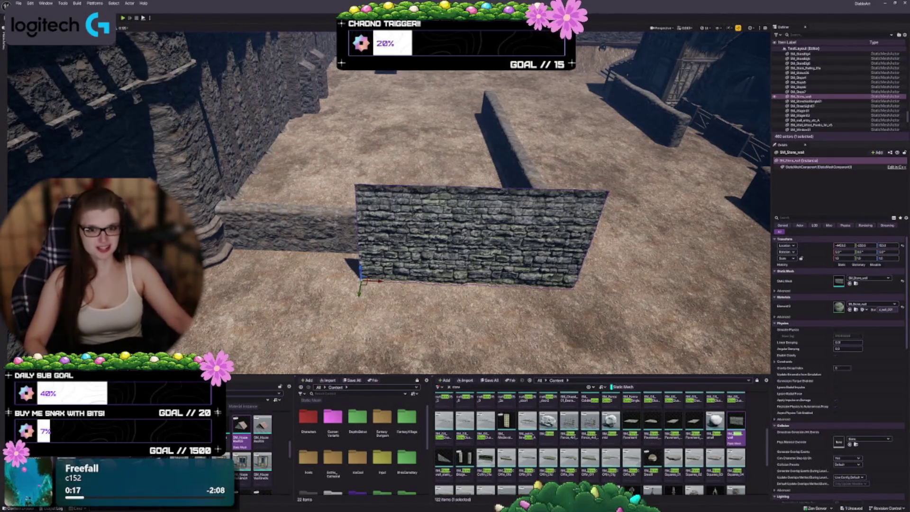
scroll(402, 204, up, 2)
scroll(403, 204, up, 1)
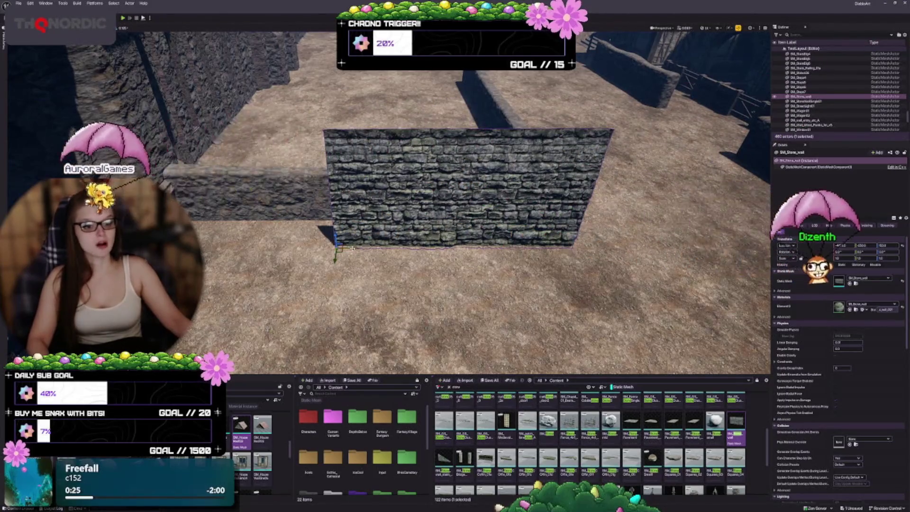
alt+drag(358, 247, 313, 245)
click(444, 458)
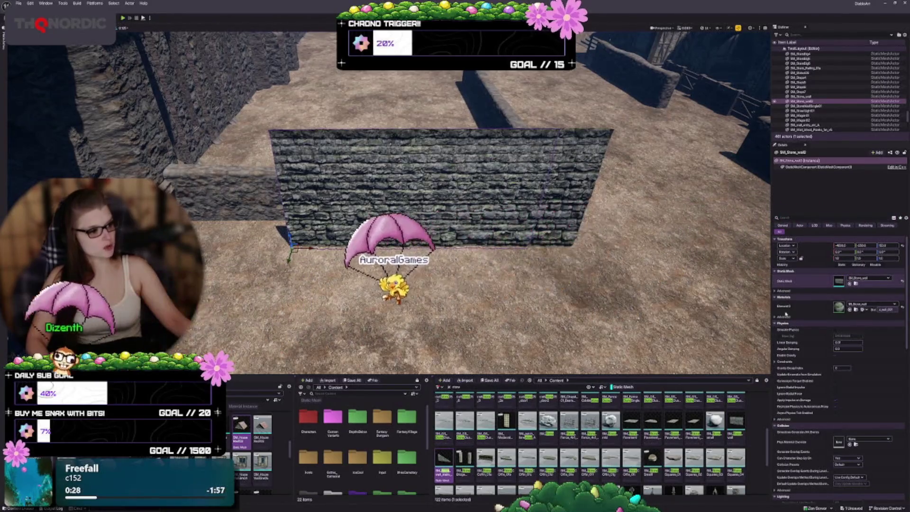
drag(444, 458, 313, 200)
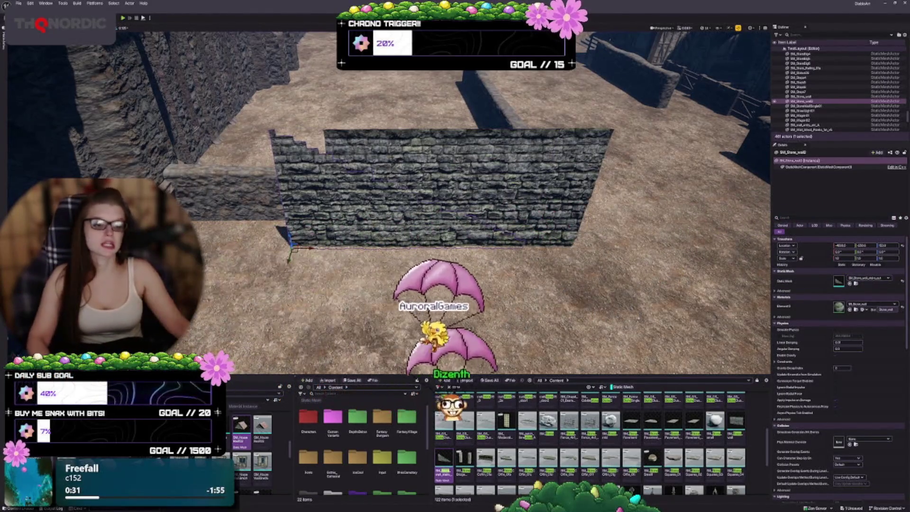
Slide the ruined wall further right along its axis, undoing the unwanted extra move.
scroll(312, 200, up, 5)
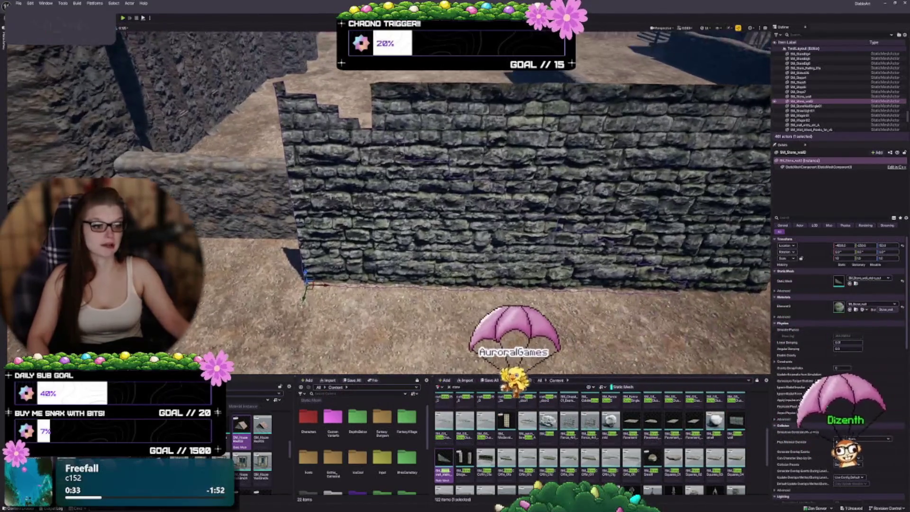
scroll(328, 207, down, 4)
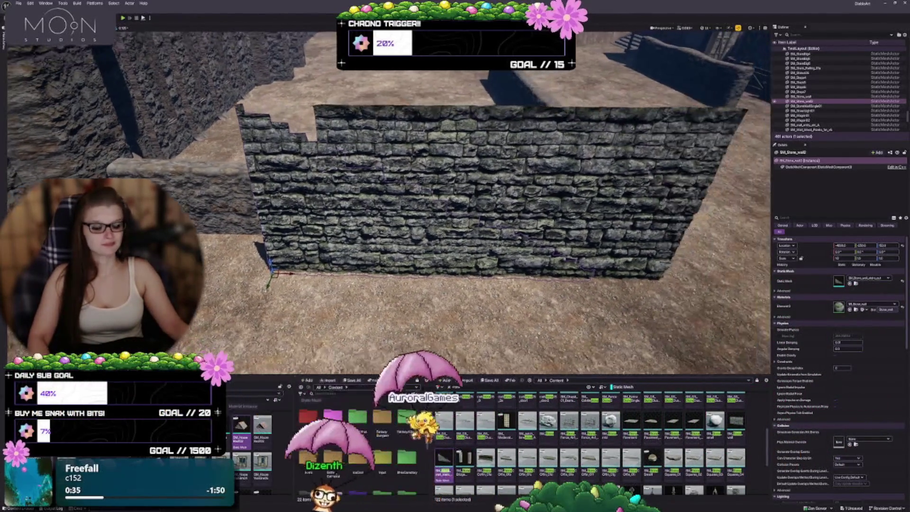
mouse_move(275, 273)
mouse_down()
mouse_move(644, 302)
mouse_move(498, 274)
mouse_up()
drag(424, 280, 439, 280)
key(ctrl+z)
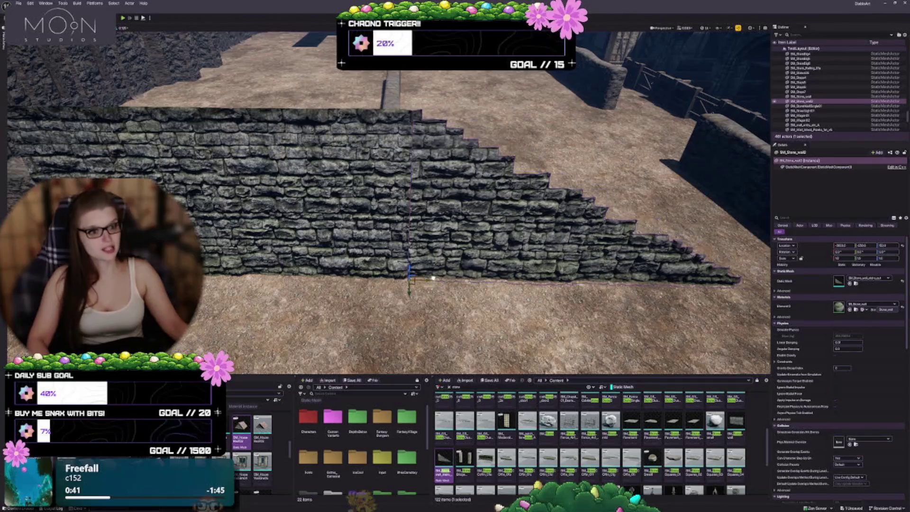
key(Escape)
Bring the view in to face the walls, then select and delete the original test stone wall.
mouse_move(574, 261)
mouse_down()
mouse_move(567, 225)
mouse_move(574, 260)
mouse_up()
scroll(575, 260, down, 5)
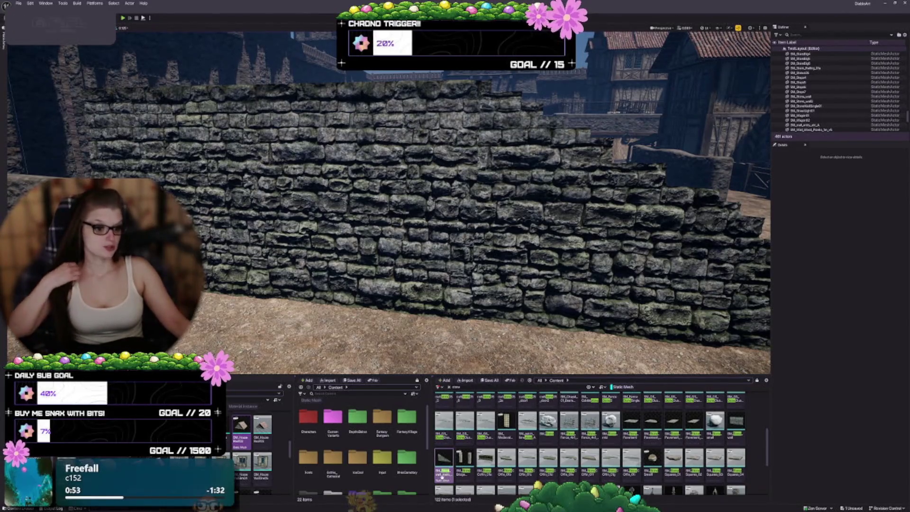
mouse_move(441, 458)
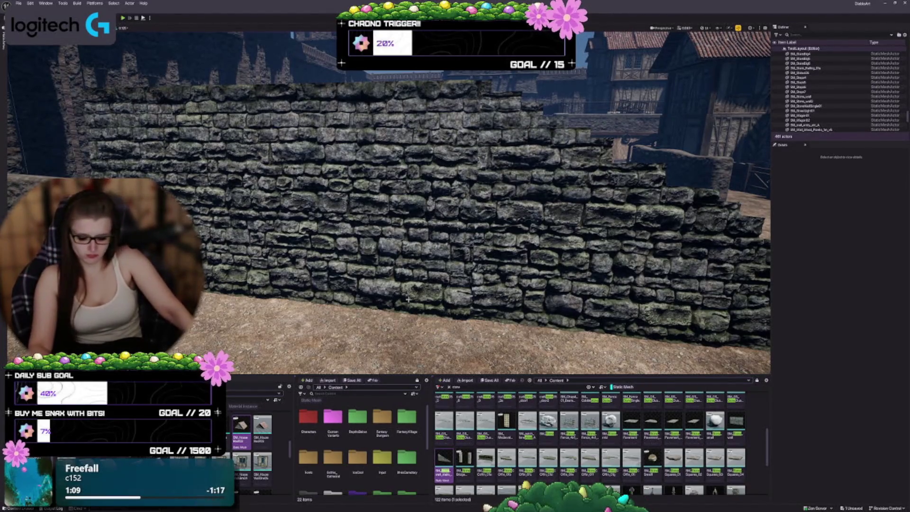
mouse_move(421, 301)
mouse_down()
mouse_move(420, 266)
mouse_move(426, 299)
mouse_up()
click(420, 265)
key(Delete)
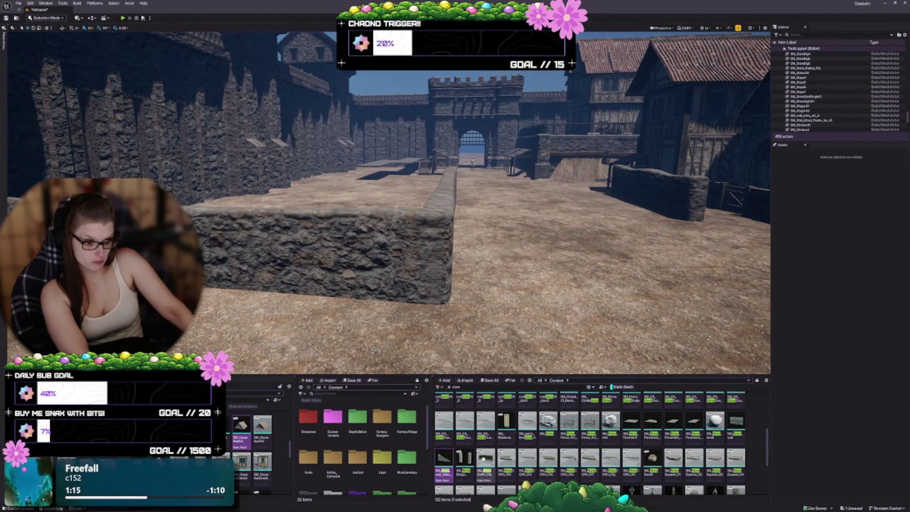
Scroll through the Content Browser and drag its splitter to widen the folder panel.
scroll(580, 450, down, 1)
scroll(580, 449, down, 1)
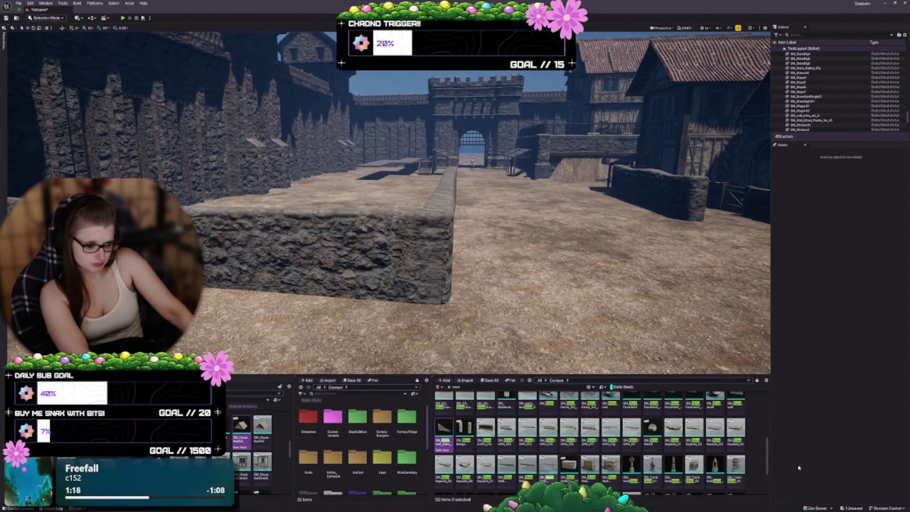
scroll(711, 462, down, 1)
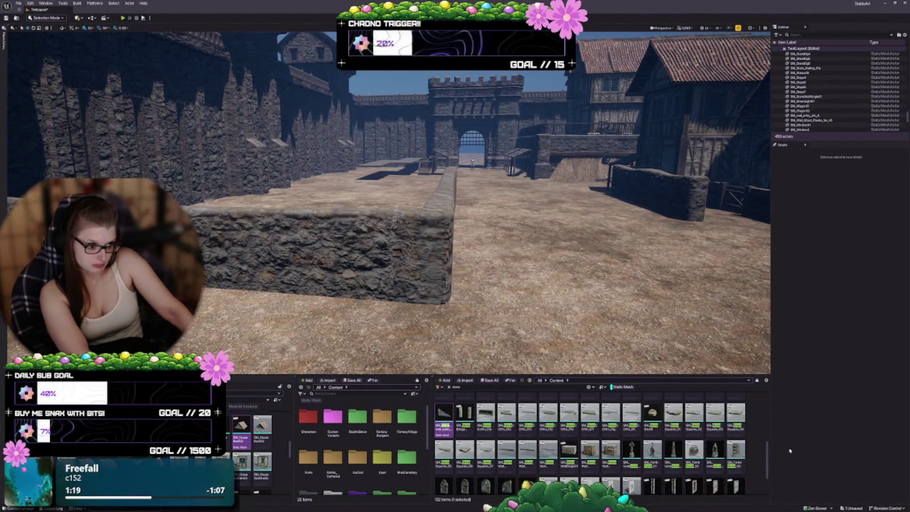
scroll(711, 450, down, 1)
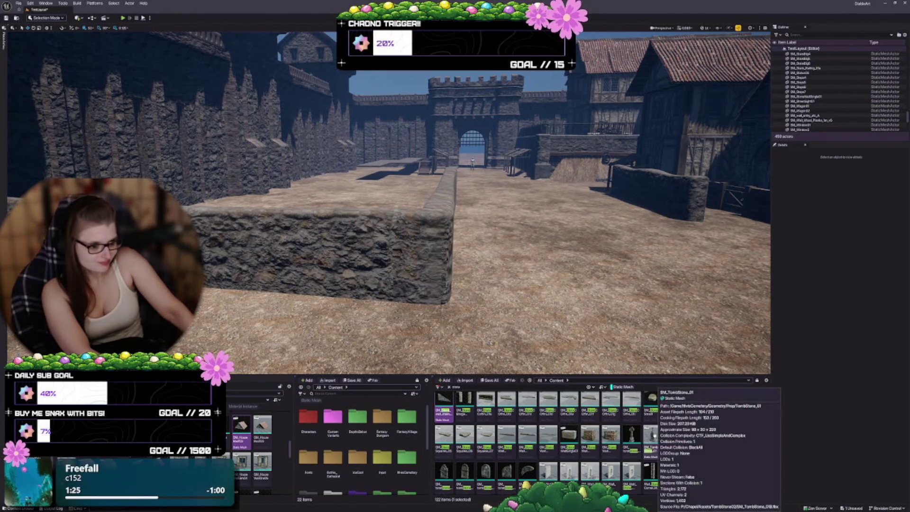
scroll(654, 435, down, 2)
scroll(702, 444, up, 8)
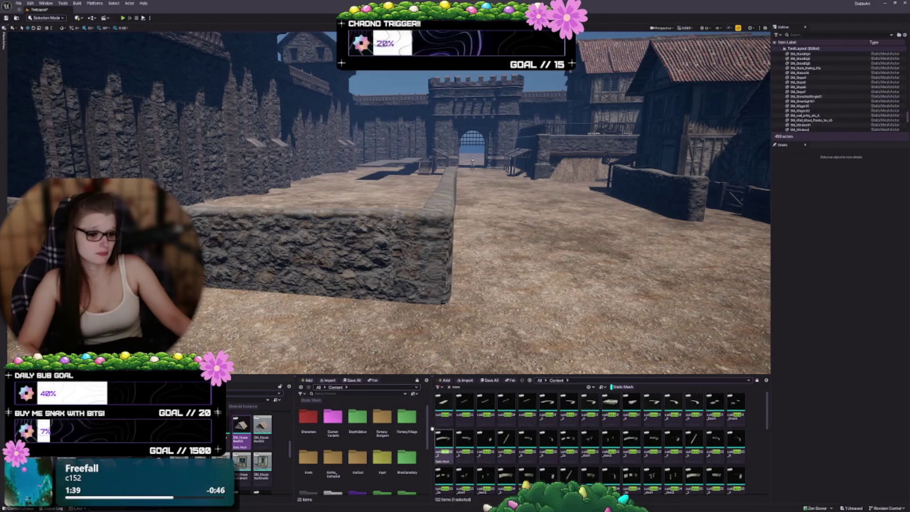
drag(432, 429, 601, 420)
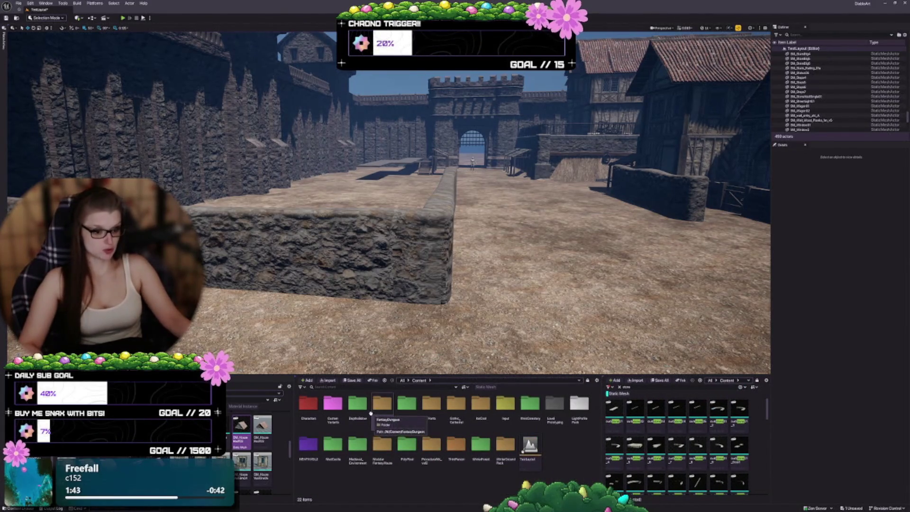
Open the FantasyDungeon folder, filter to its 323 static meshes, and widen the asset grid.
mouse_move(729, 435)
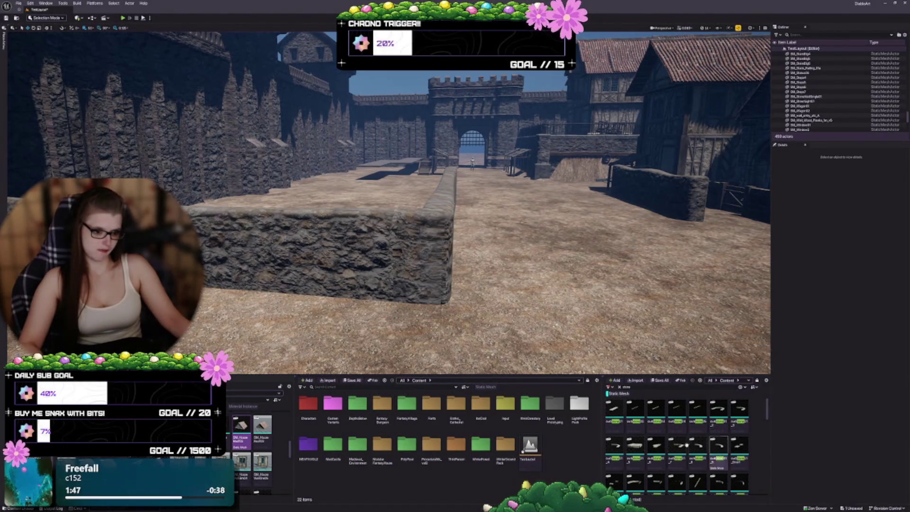
double_click(384, 407)
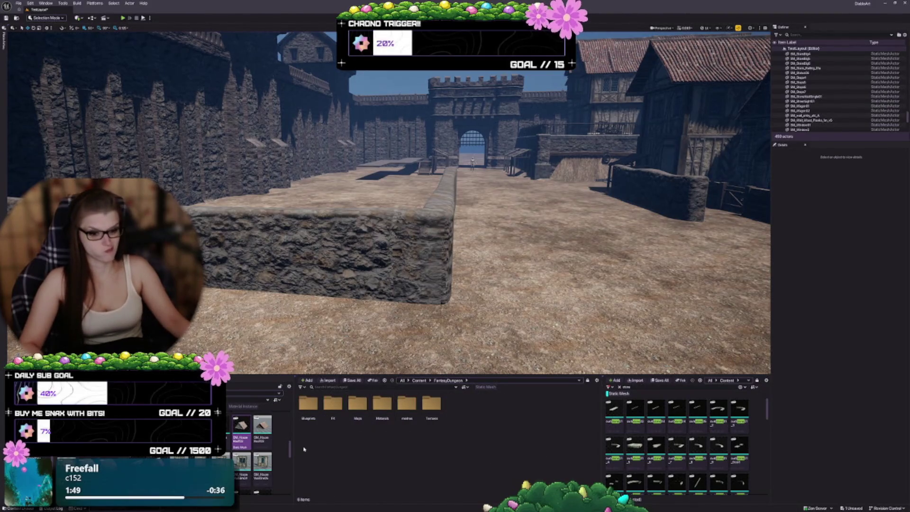
click(475, 387)
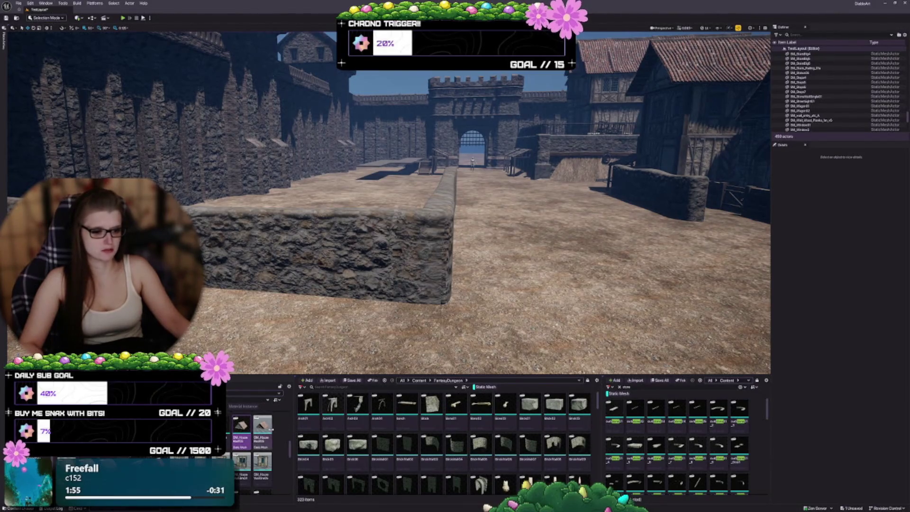
drag(292, 429, 259, 430)
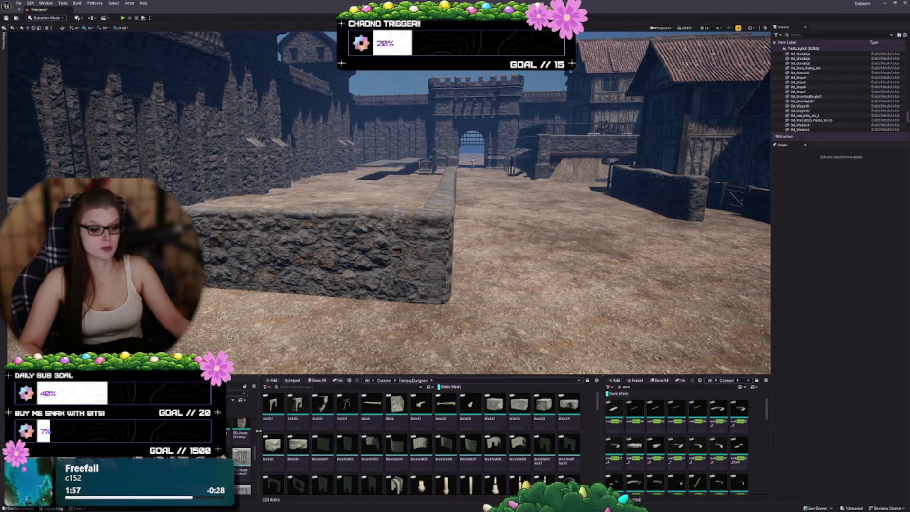
mouse_move(251, 438)
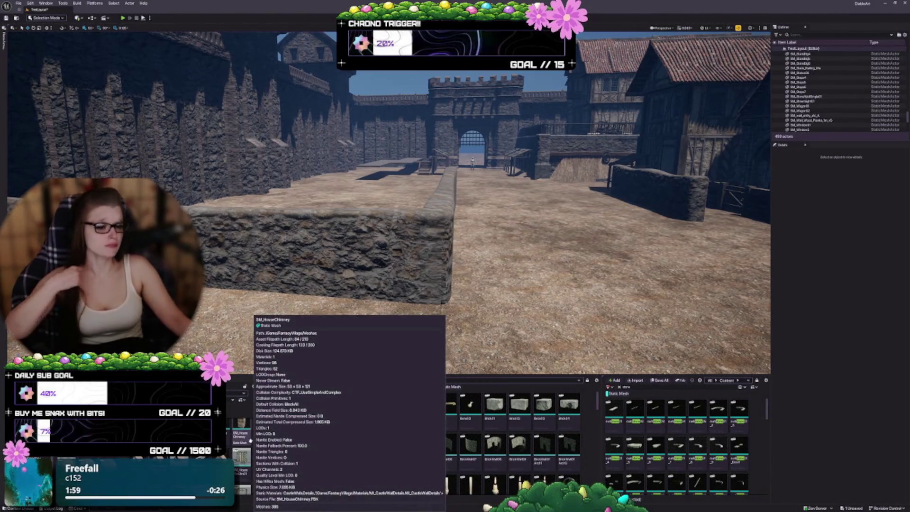
mouse_move(284, 414)
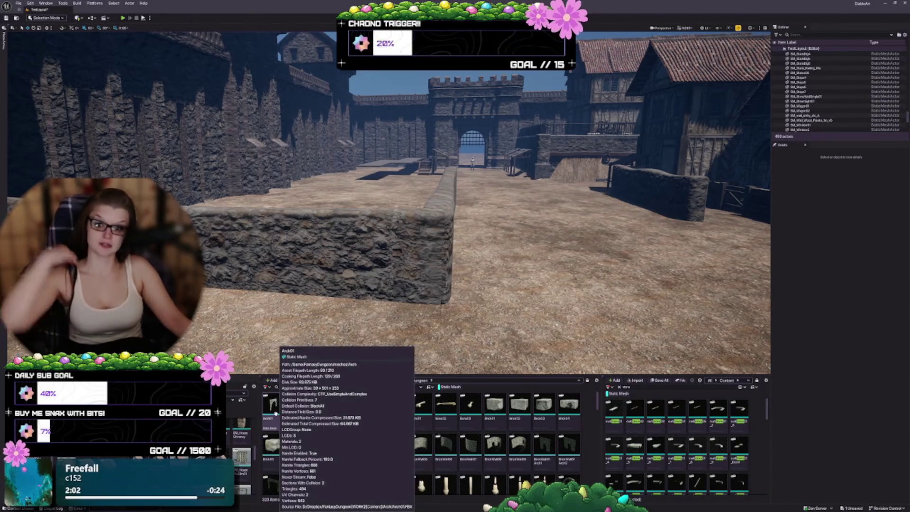
mouse_move(311, 428)
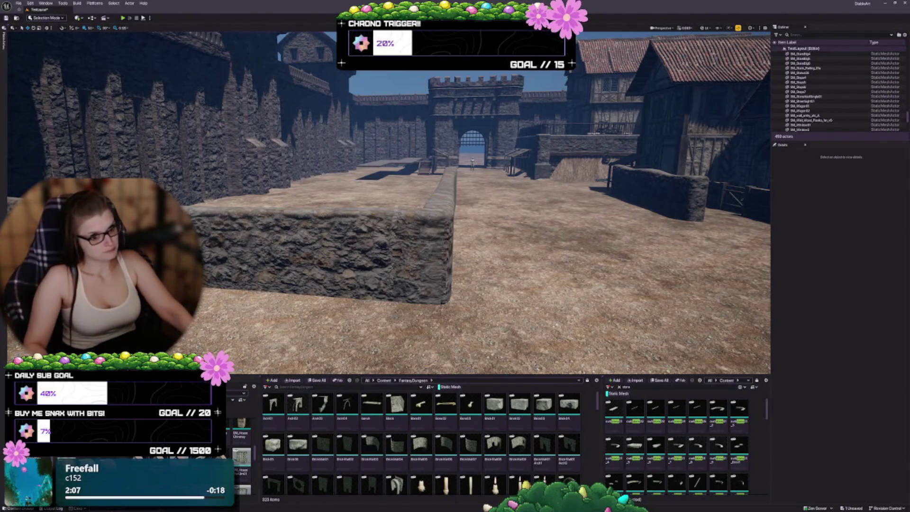
drag(325, 234, 374, 232)
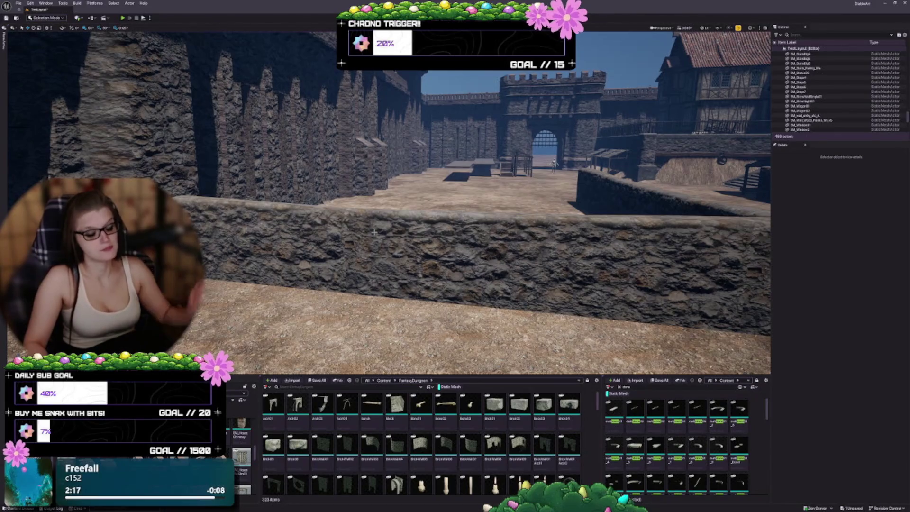
Tilt the viewport down to look along the curb wall.
drag(374, 231, 374, 252)
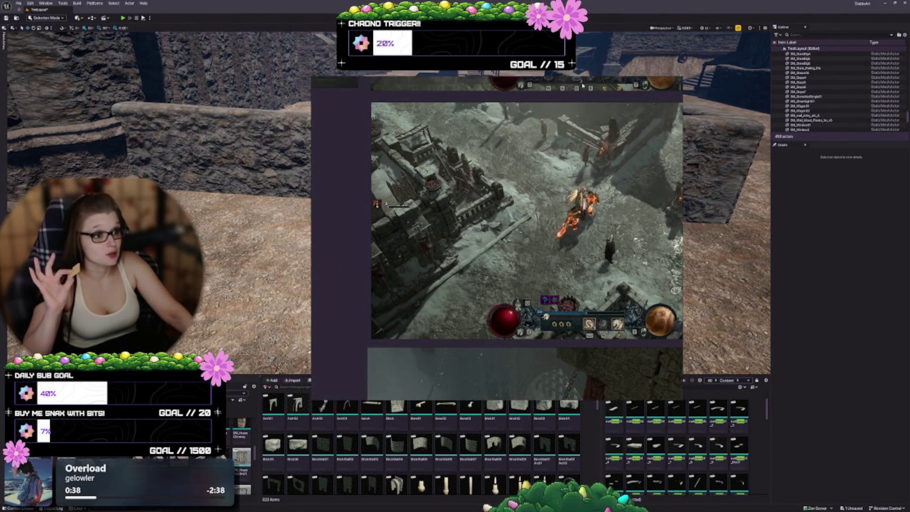
Close the Diablo reference window, angle the view downward, and un-maximize the PureRef board.
click(679, 80)
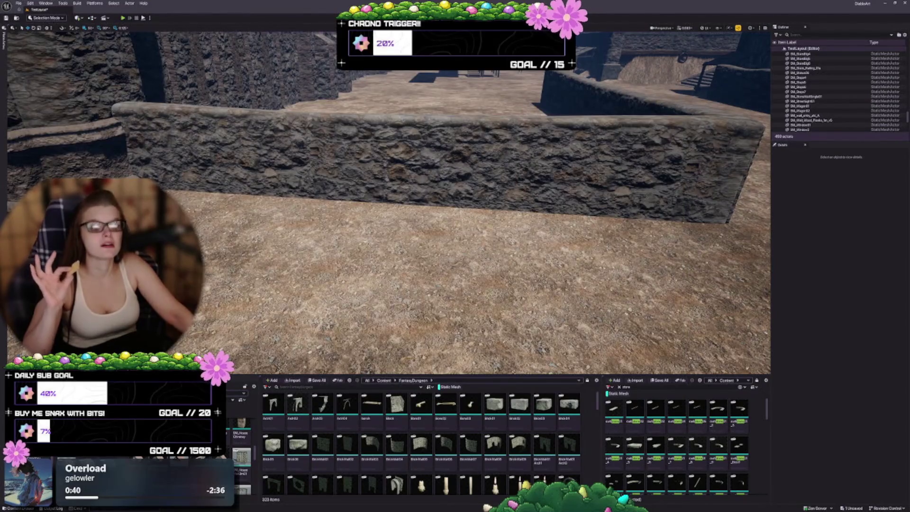
mouse_move(354, 139)
mouse_down()
mouse_move(355, 223)
mouse_move(366, 248)
mouse_move(372, 232)
mouse_up()
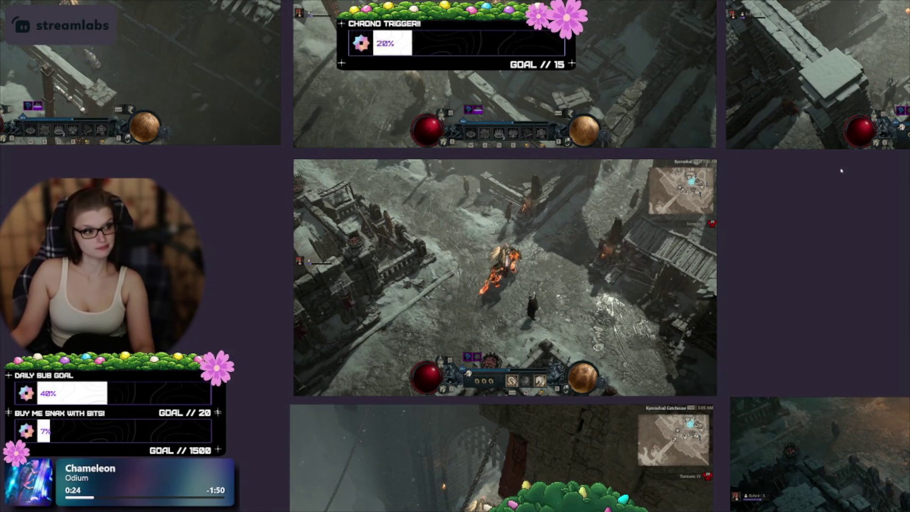
click(898, 5)
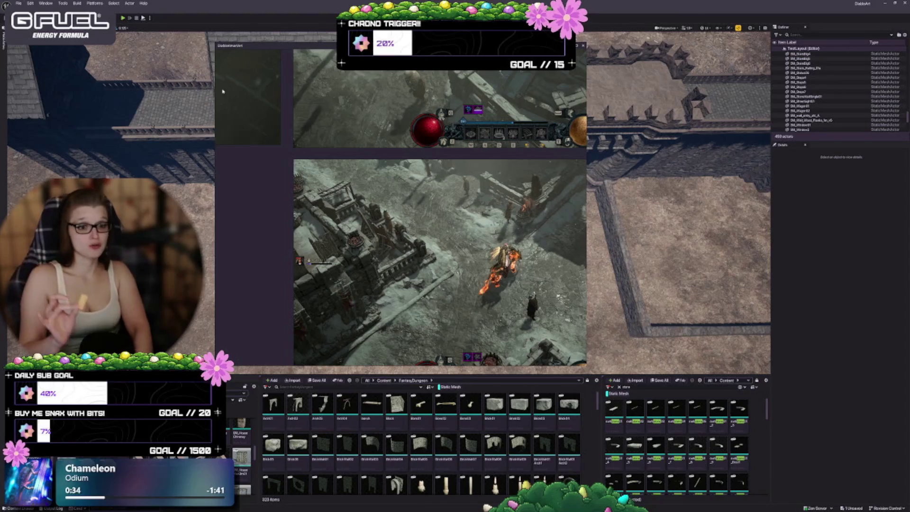
Move the PureRef board lower and right over the level's centre and focus it.
mouse_move(256, 54)
mouse_down()
mouse_move(304, 188)
mouse_move(319, 103)
mouse_move(293, 101)
mouse_up()
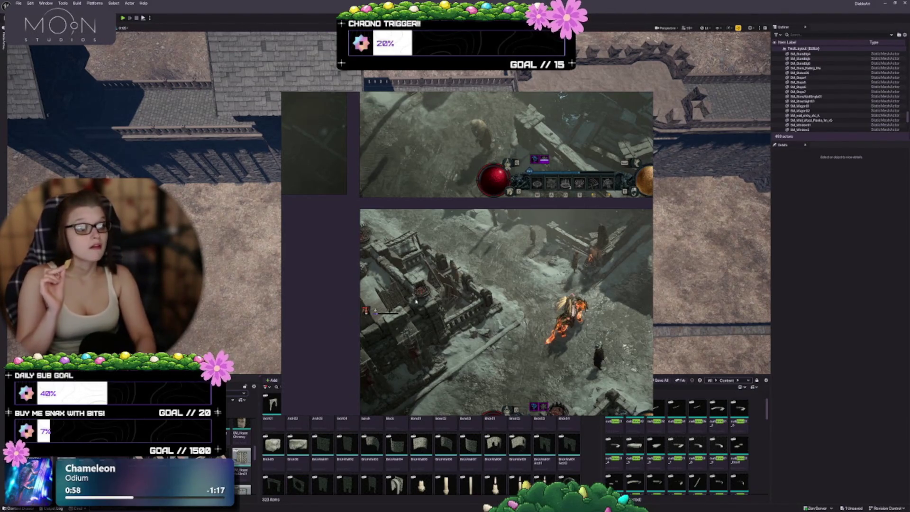
click(362, 167)
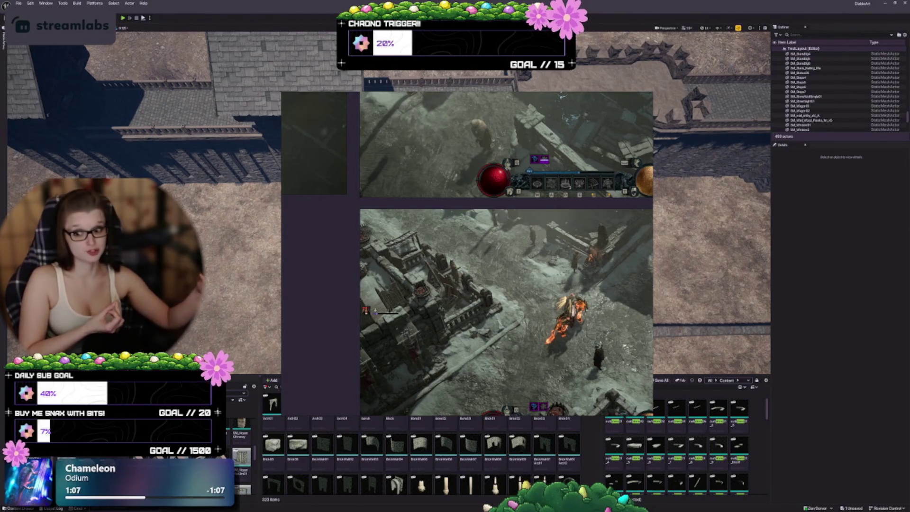
right_click(344, 219)
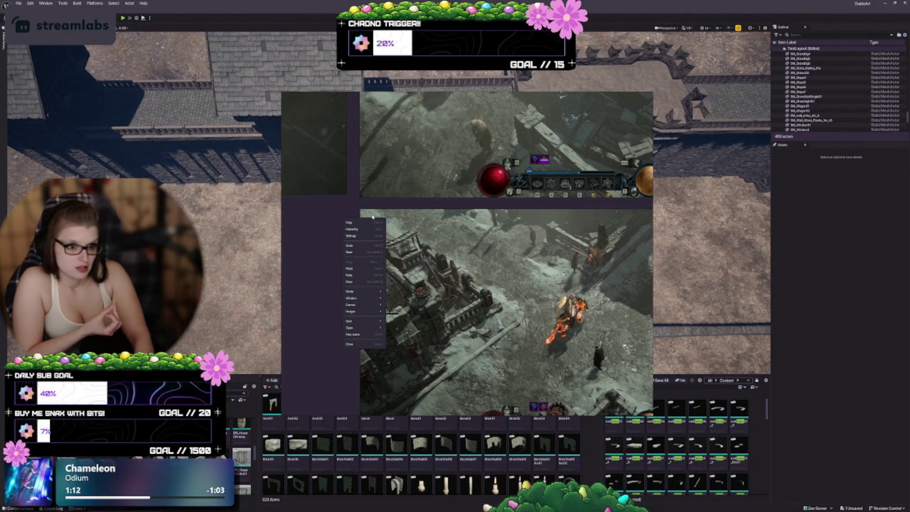
click(353, 223)
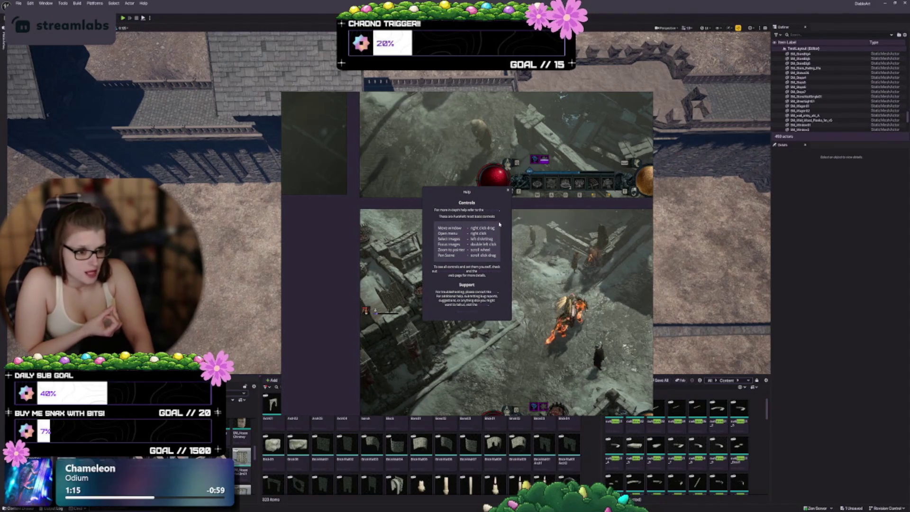
click(467, 313)
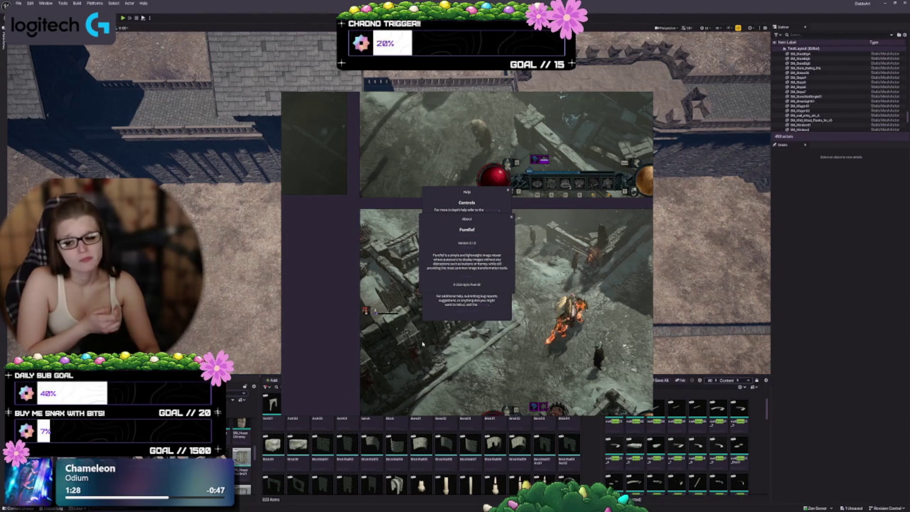
key(Escape)
key(Escape)
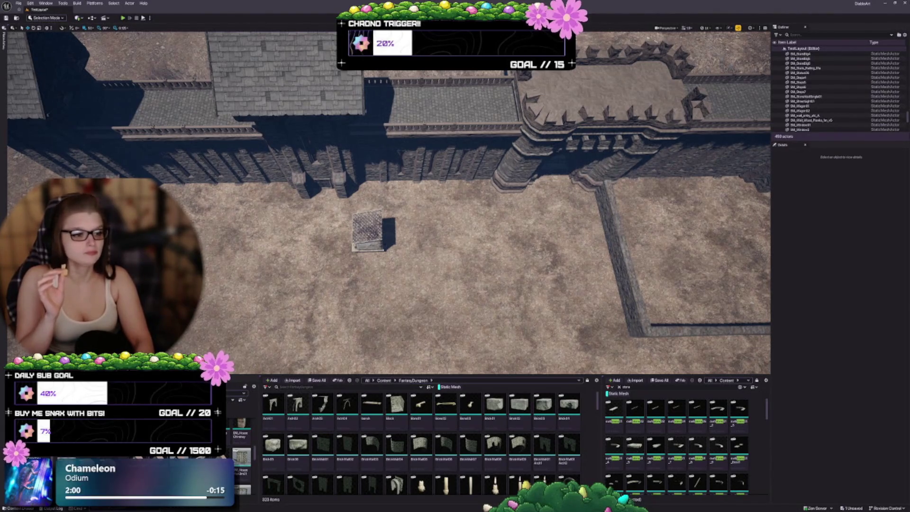
key(1)
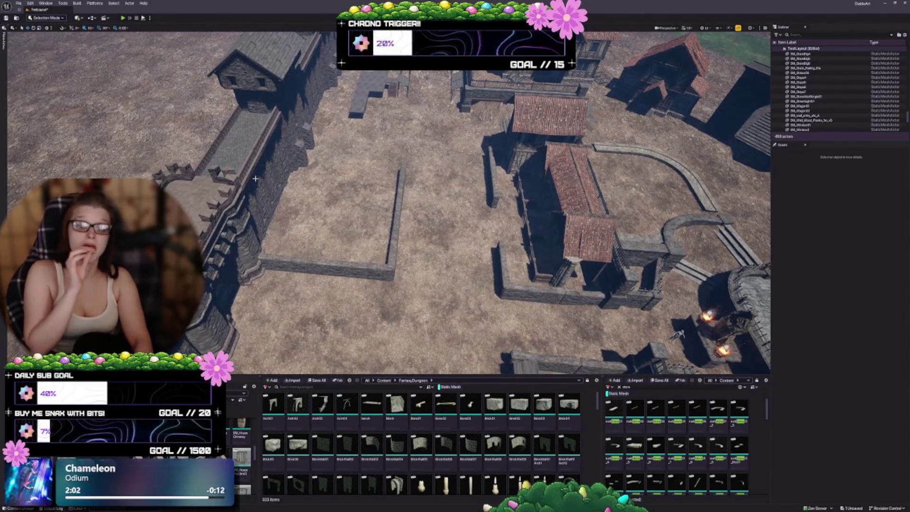
scroll(241, 198, down, 10)
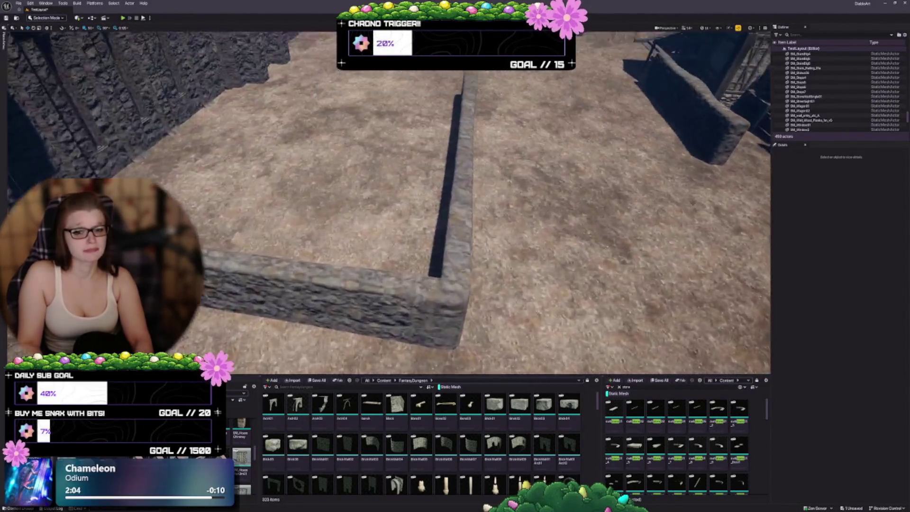
mouse_move(455, 213)
mouse_down()
mouse_move(380, 213)
mouse_move(379, 251)
mouse_up()
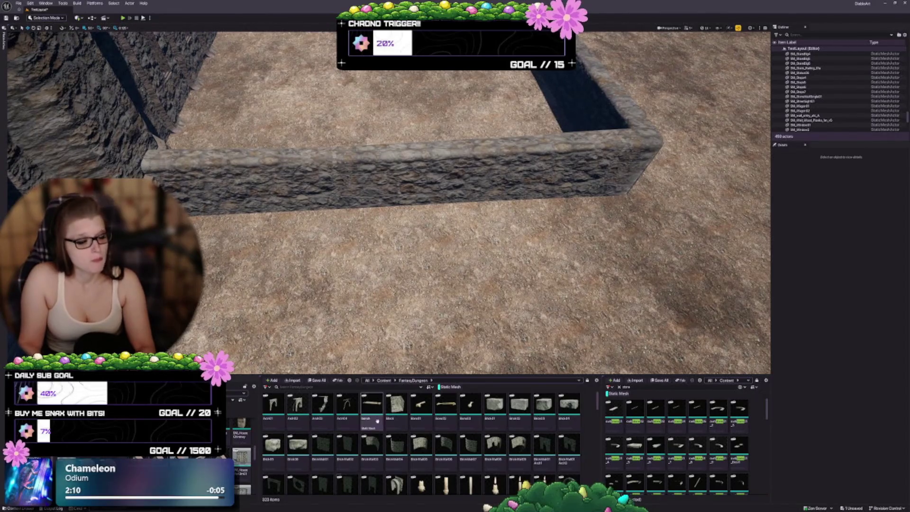
mouse_move(378, 472)
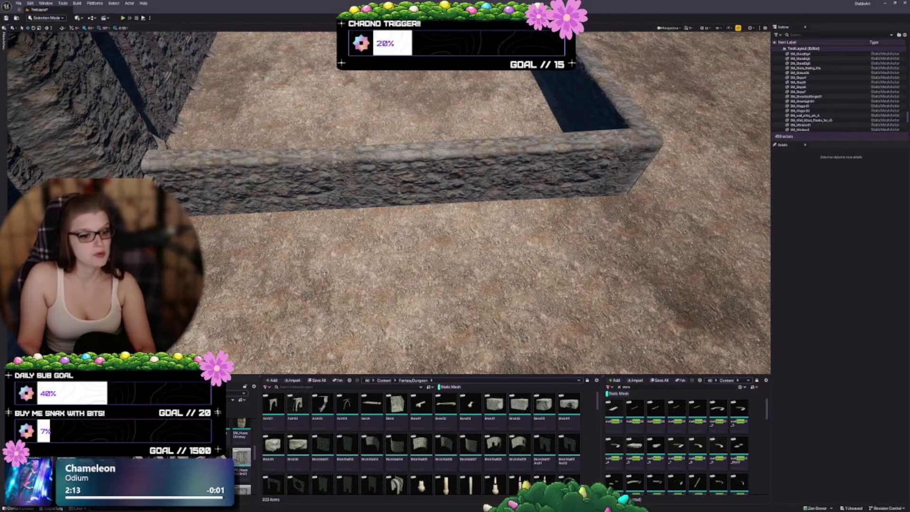
mouse_move(372, 407)
mouse_down()
mouse_move(333, 220)
mouse_move(324, 229)
mouse_up()
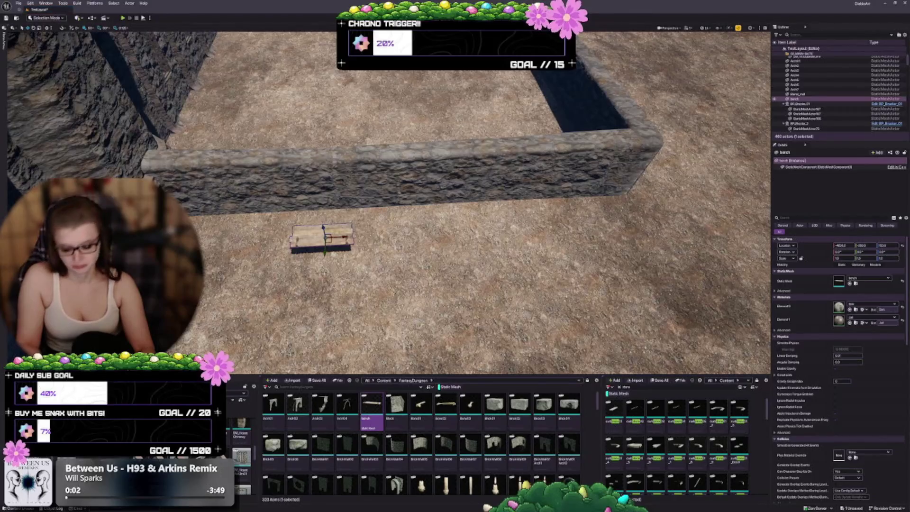
key(f)
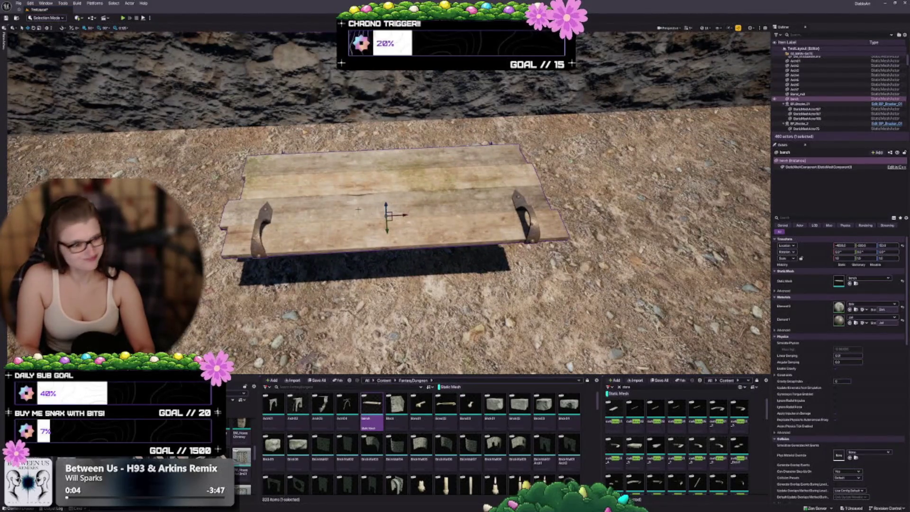
mouse_move(386, 215)
mouse_down()
mouse_move(386, 173)
mouse_move(301, 173)
mouse_up()
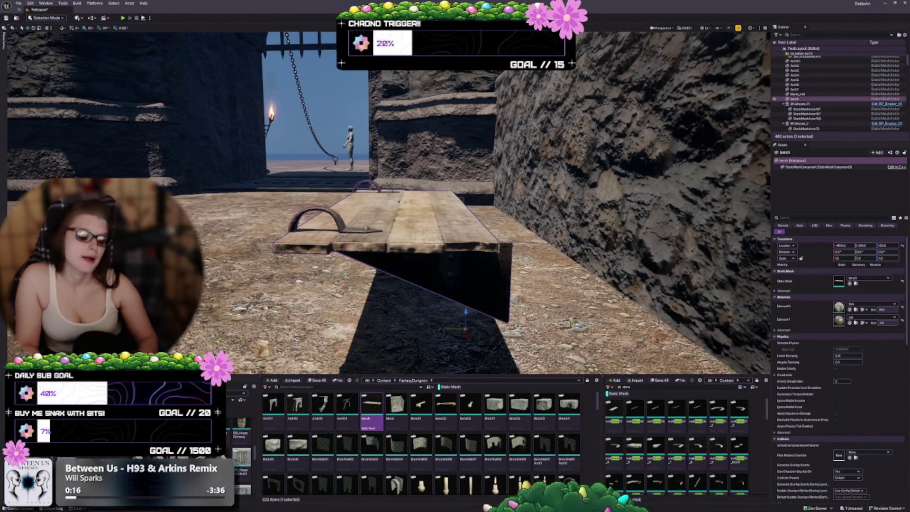
key(Delete)
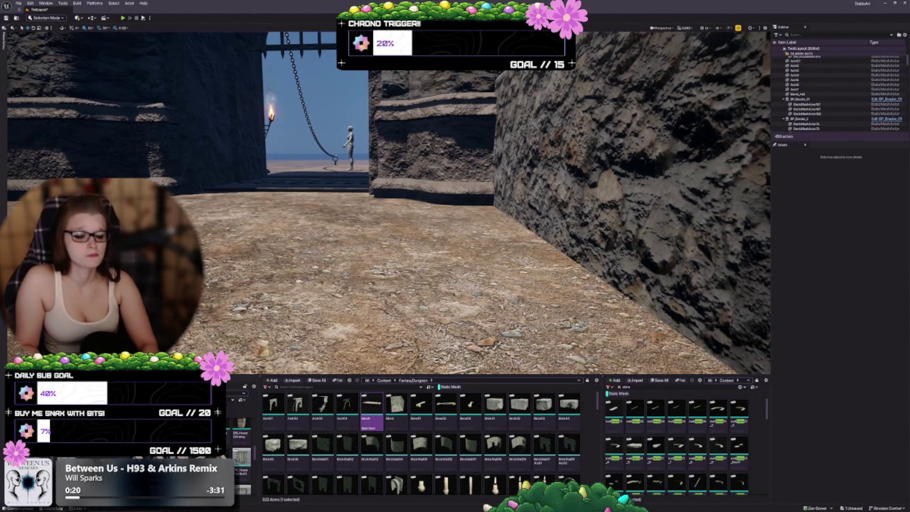
key(w)
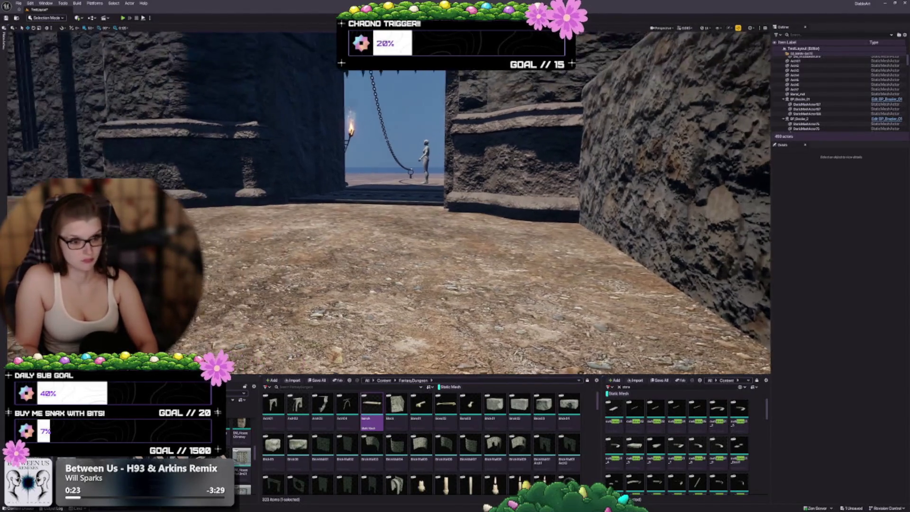
key(s)
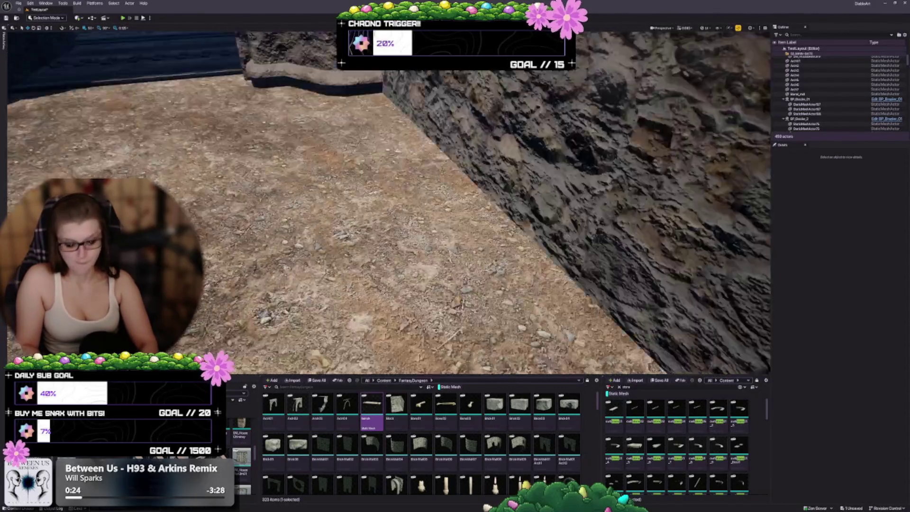
key(s)
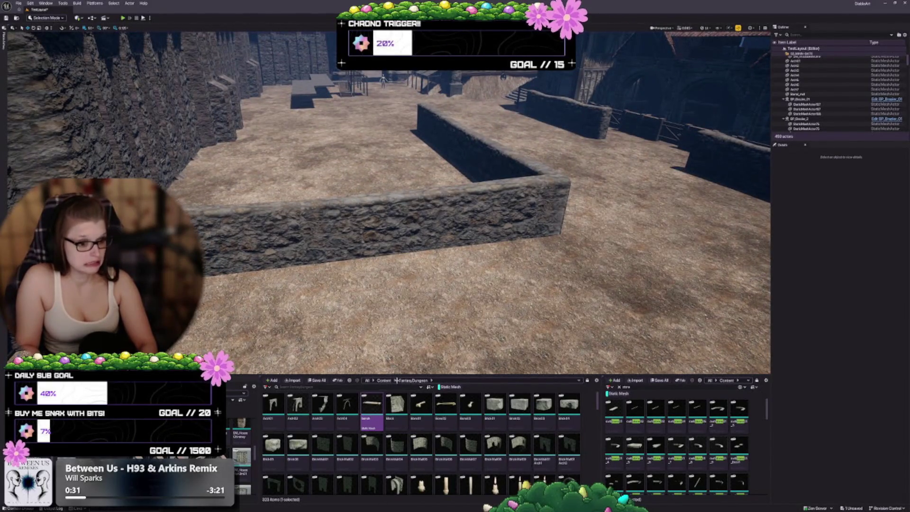
mouse_move(420, 406)
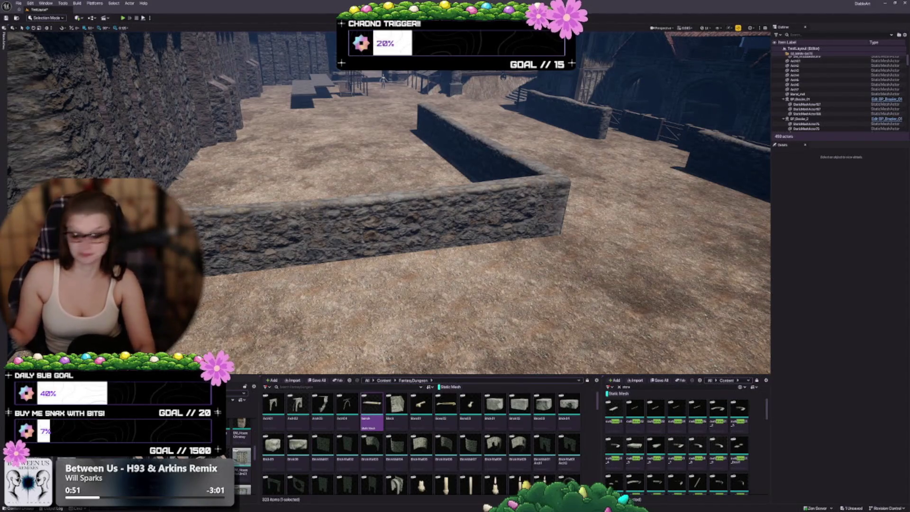
right_click(483, 454)
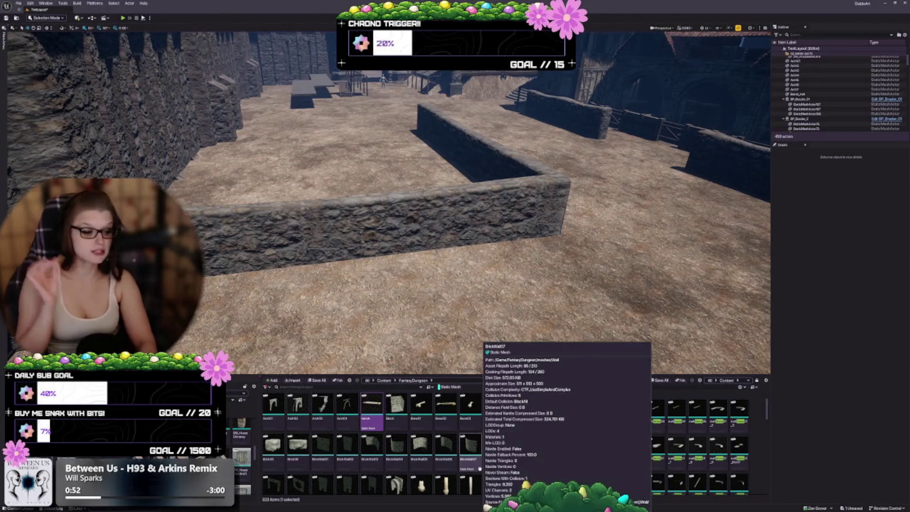
key(Escape)
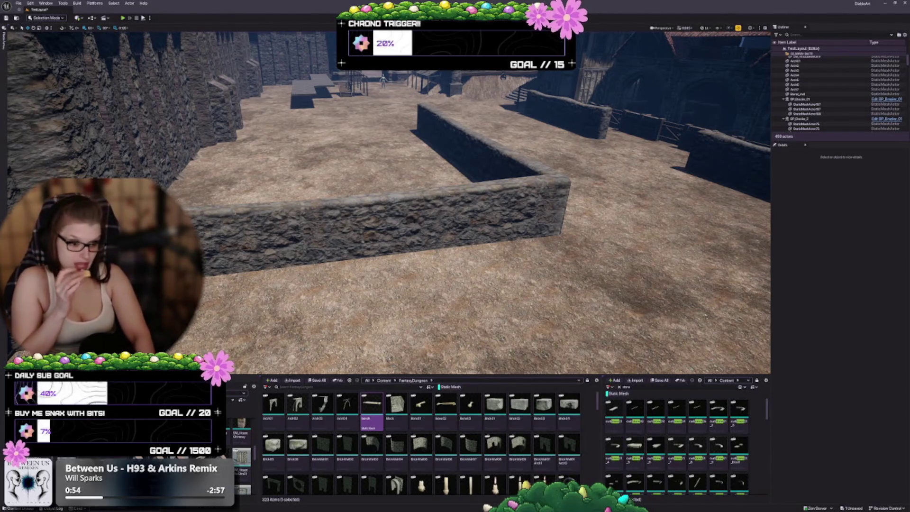
right_click(322, 445)
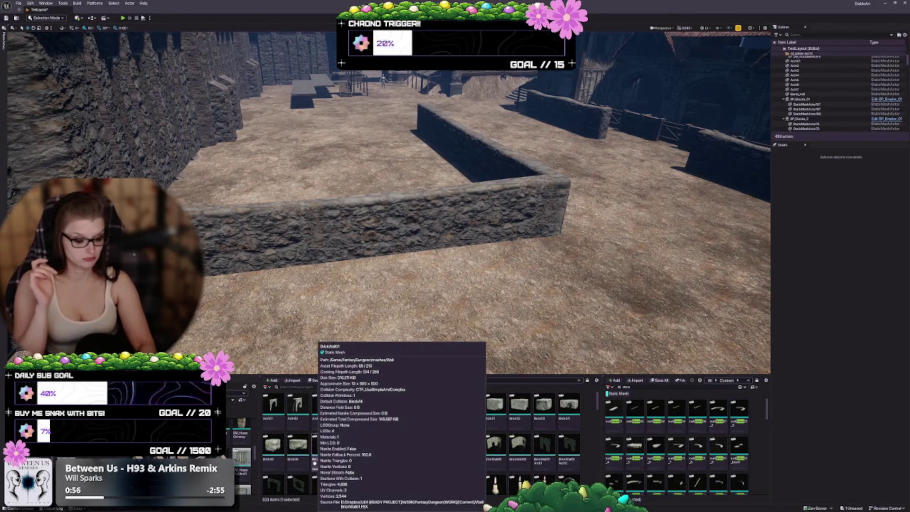
key(Escape)
scroll(393, 454, down, 1)
scroll(393, 453, down, 2)
right_click(400, 475)
key(Escape)
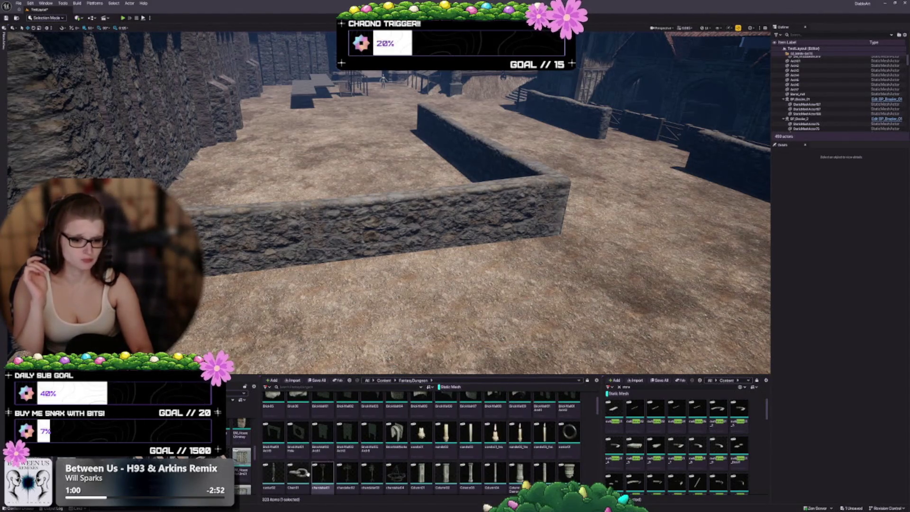
right_click(307, 474)
key(Escape)
scroll(393, 455, down, 2)
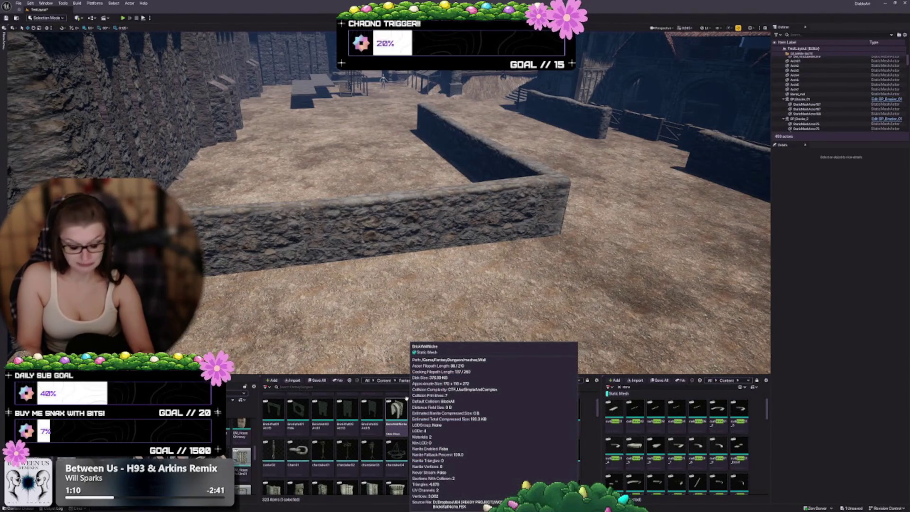
drag(422, 361, 422, 393)
mouse_move(422, 451)
mouse_down()
mouse_move(334, 256)
mouse_move(327, 202)
mouse_up()
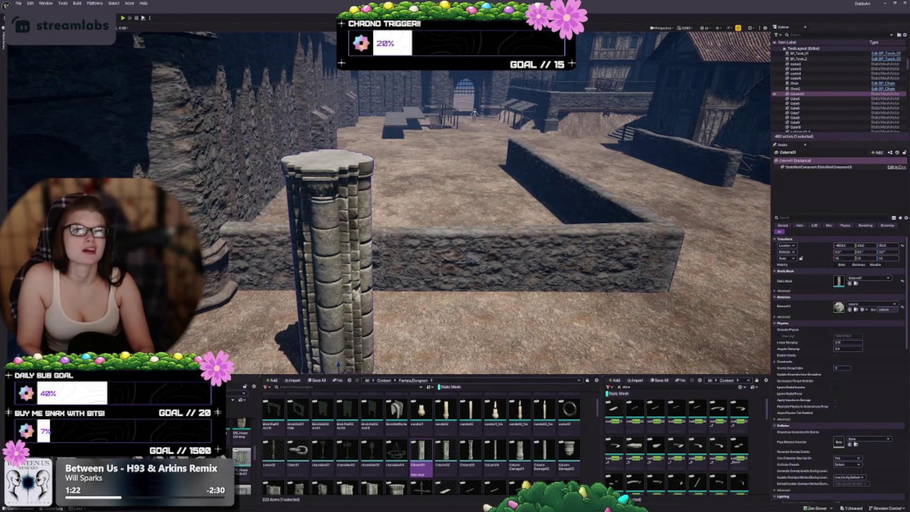
drag(327, 201, 327, 216)
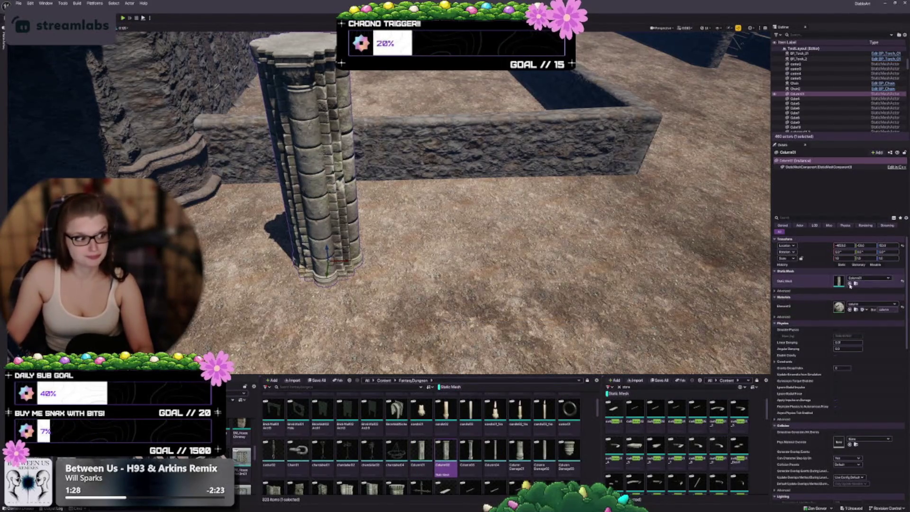
click(850, 283)
click(469, 452)
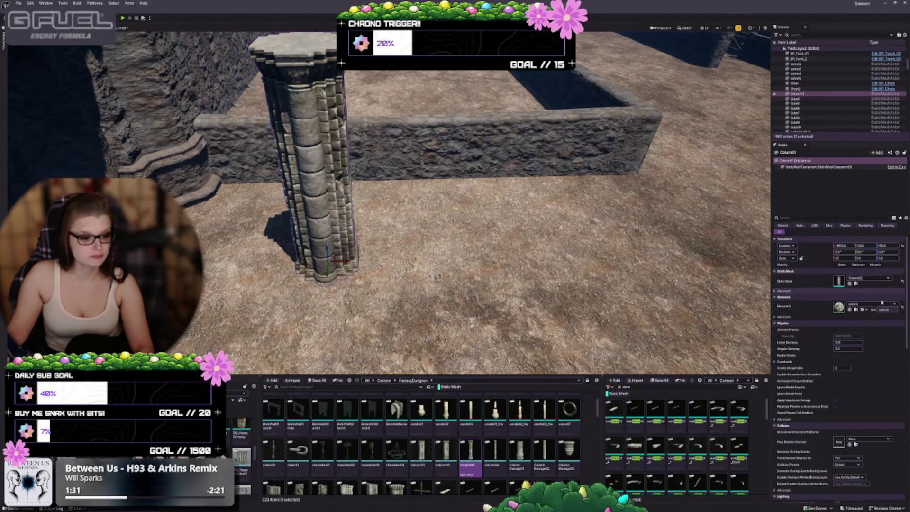
click(849, 283)
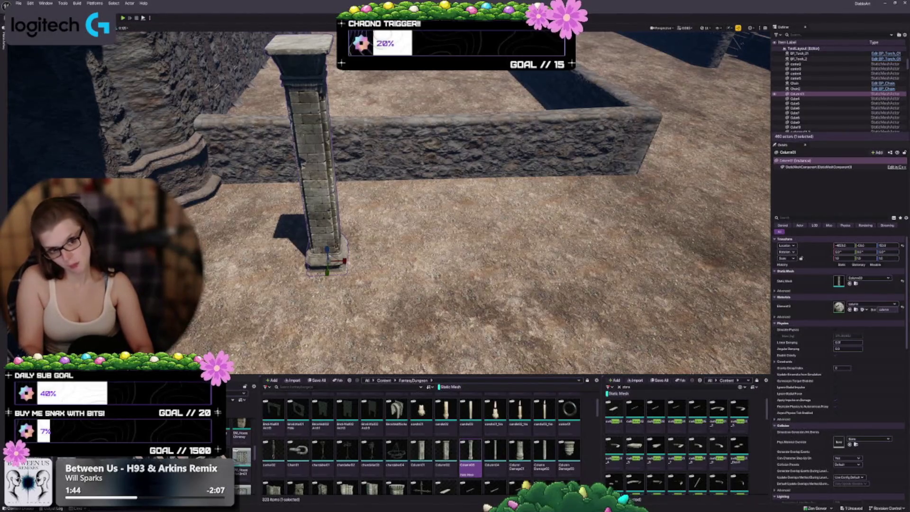
scroll(388, 199, down, 3)
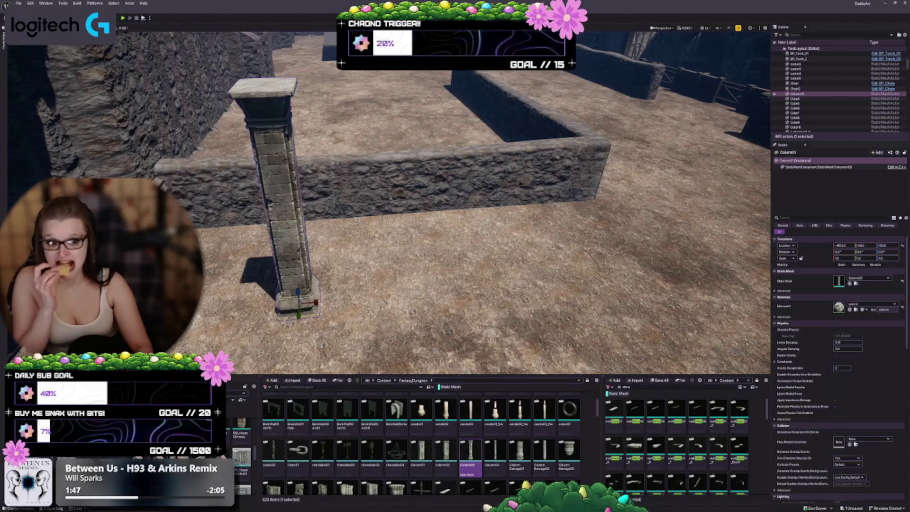
drag(297, 289, 298, 292)
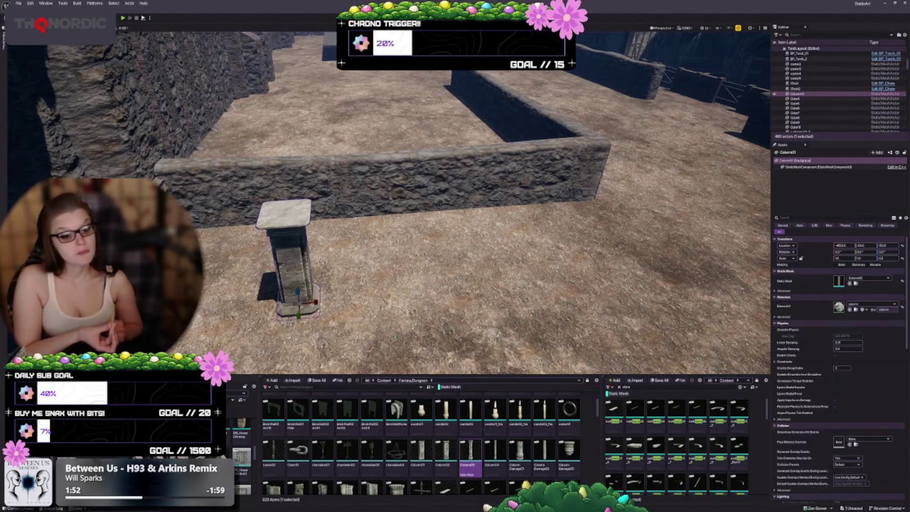
key(Delete)
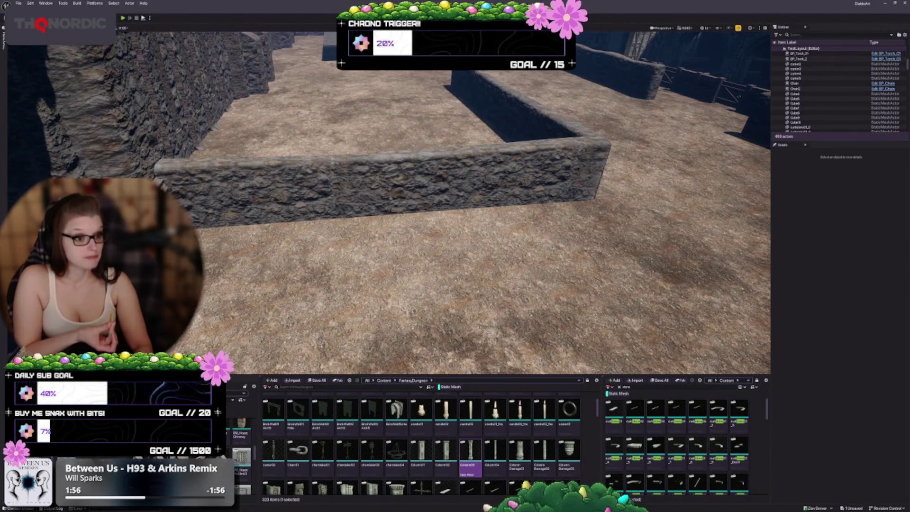
mouse_move(495, 450)
mouse_down()
mouse_move(502, 453)
mouse_move(363, 281)
mouse_up()
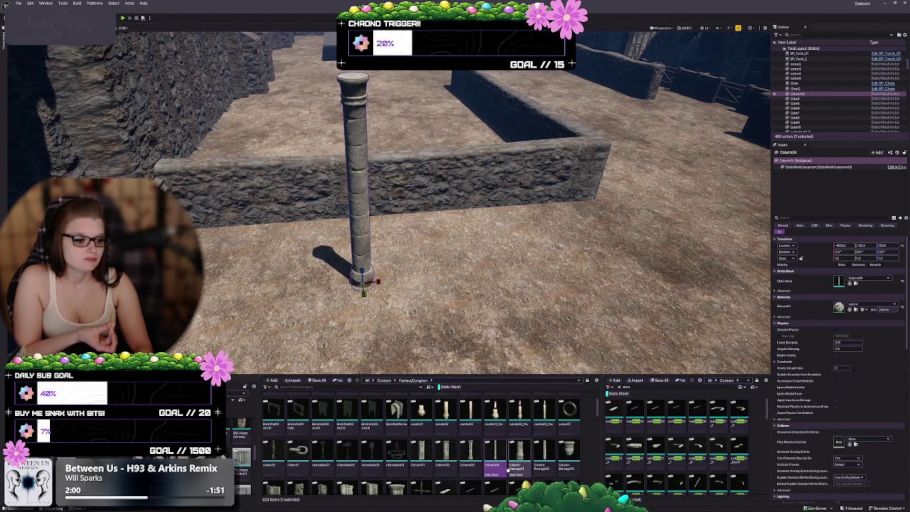
key(s)
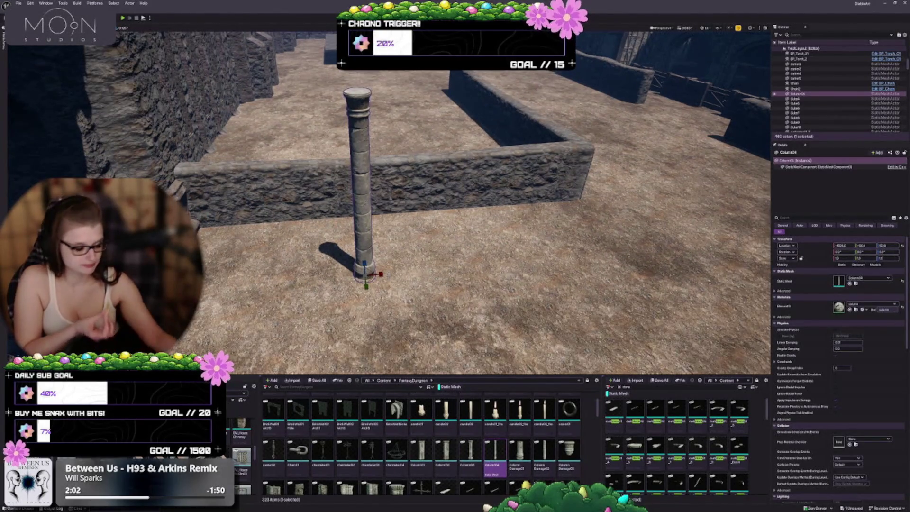
key(Delete)
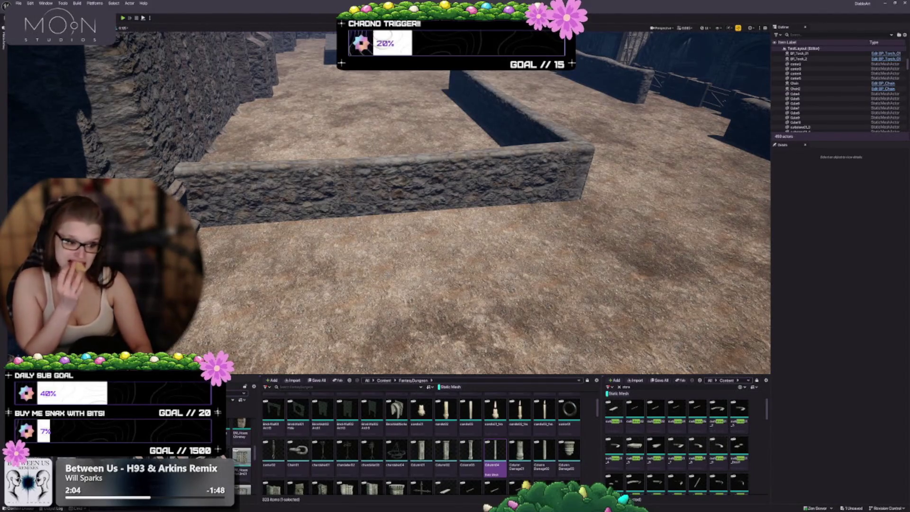
scroll(373, 440, down, 1)
scroll(373, 440, down, 2)
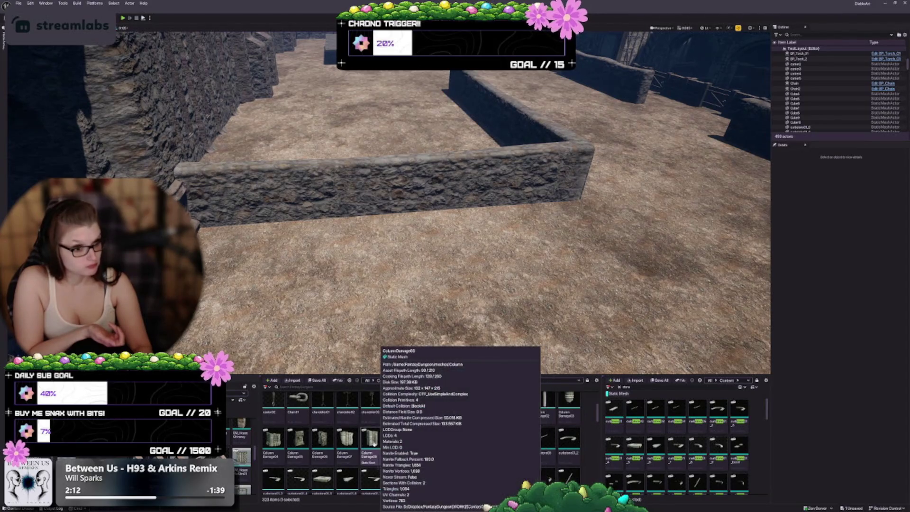
key(w)
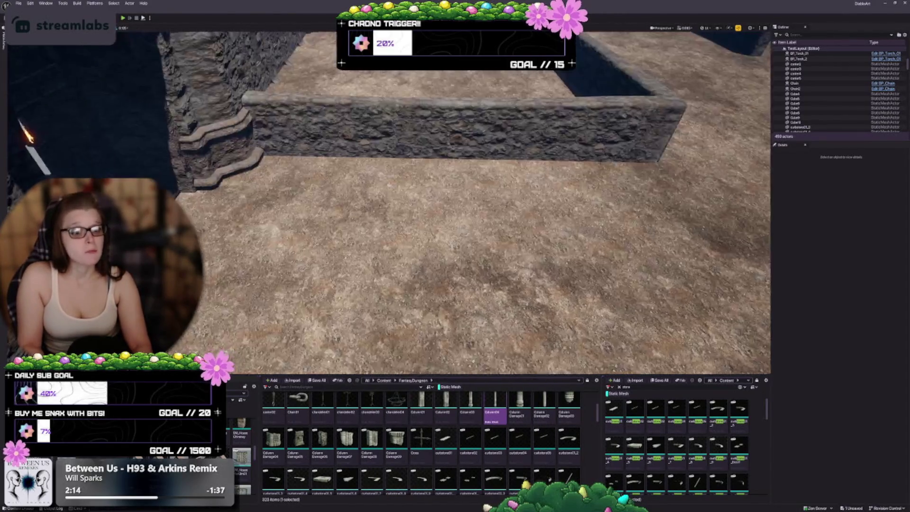
key(s)
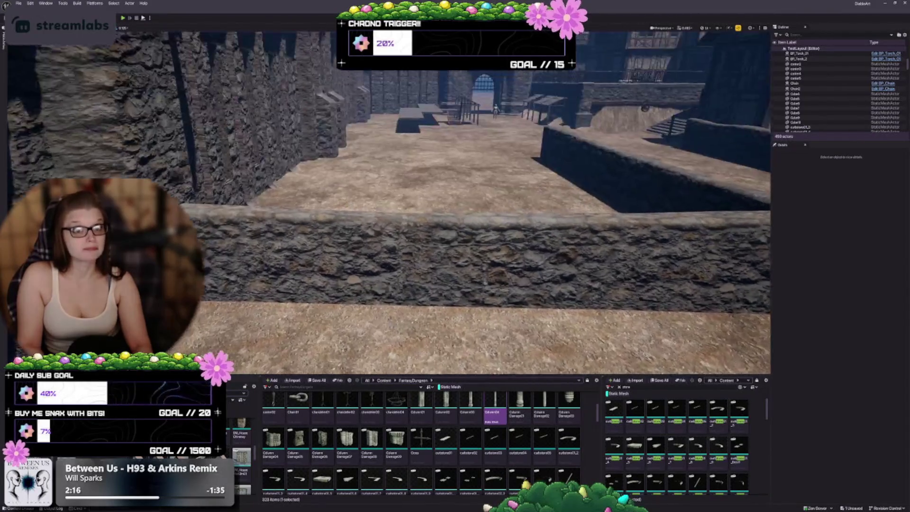
key(w)
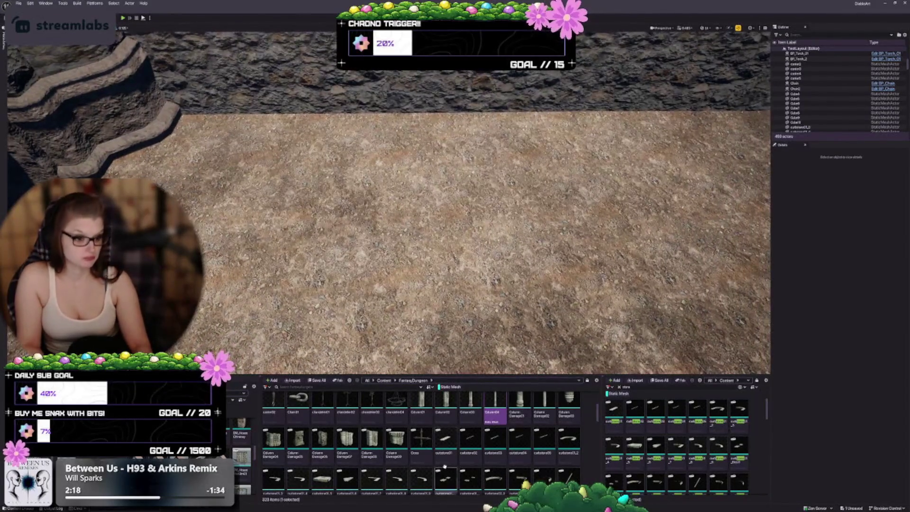
mouse_move(445, 438)
mouse_down()
mouse_move(341, 204)
mouse_move(365, 197)
mouse_up()
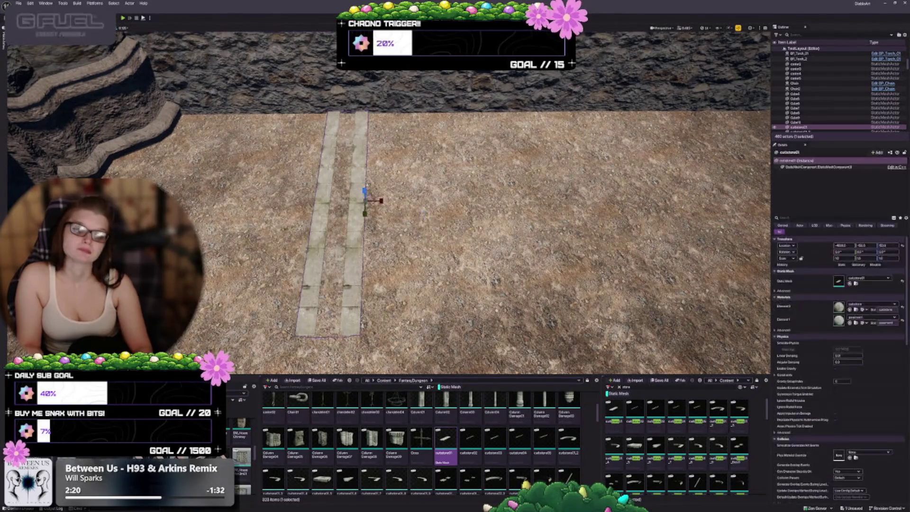
key(s)
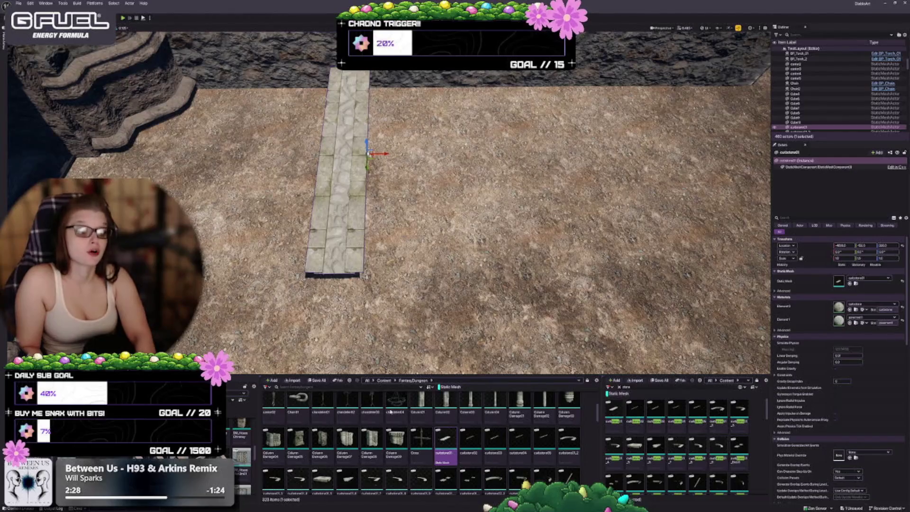
click(470, 441)
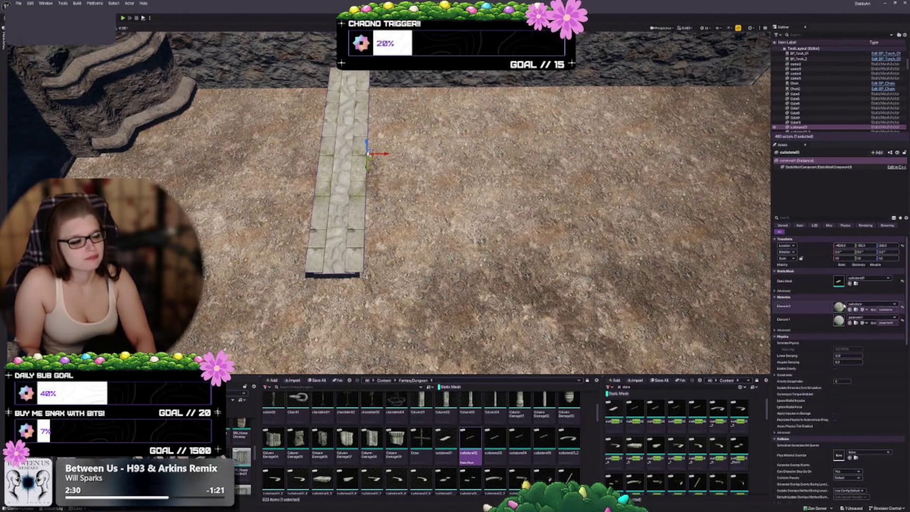
click(849, 284)
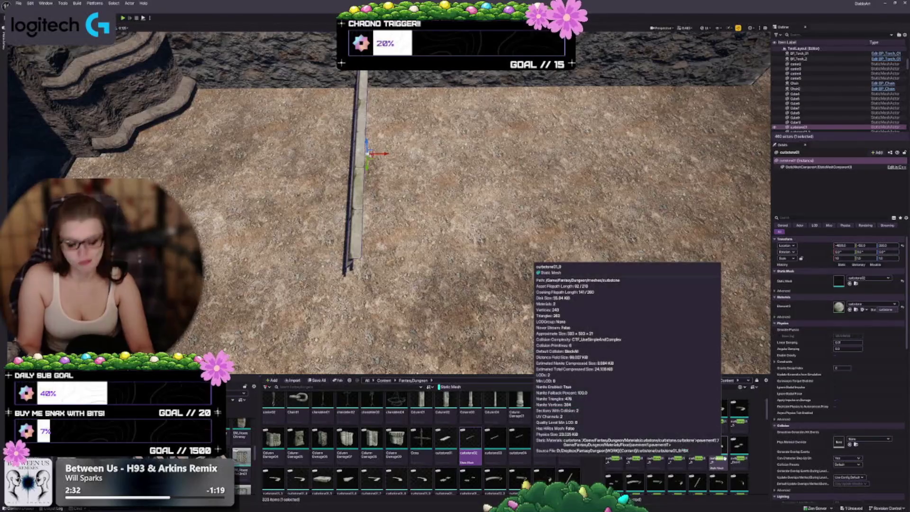
mouse_move(427, 214)
mouse_down()
mouse_move(436, 184)
mouse_move(417, 175)
mouse_move(382, 184)
mouse_up()
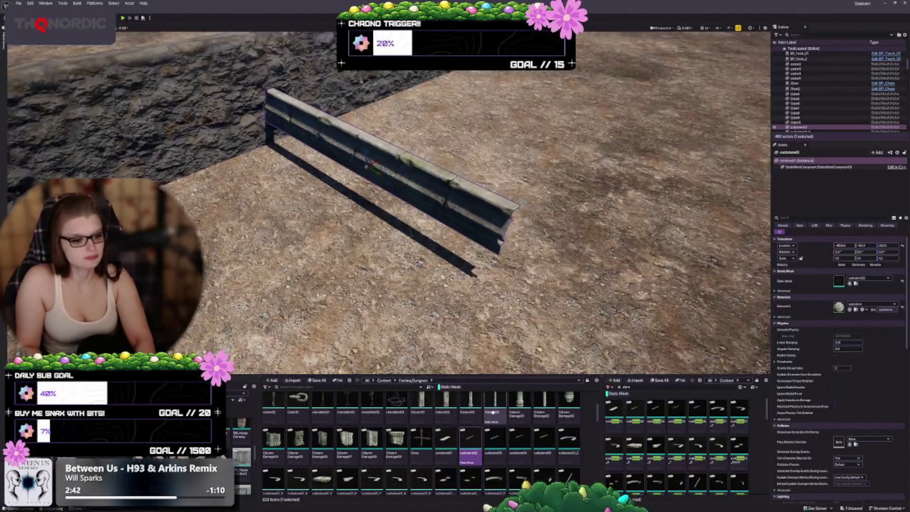
click(494, 438)
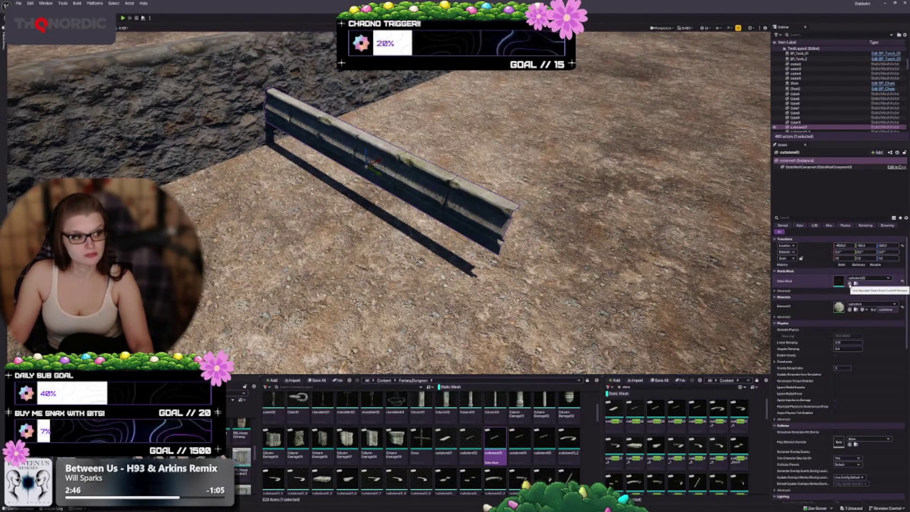
click(902, 280)
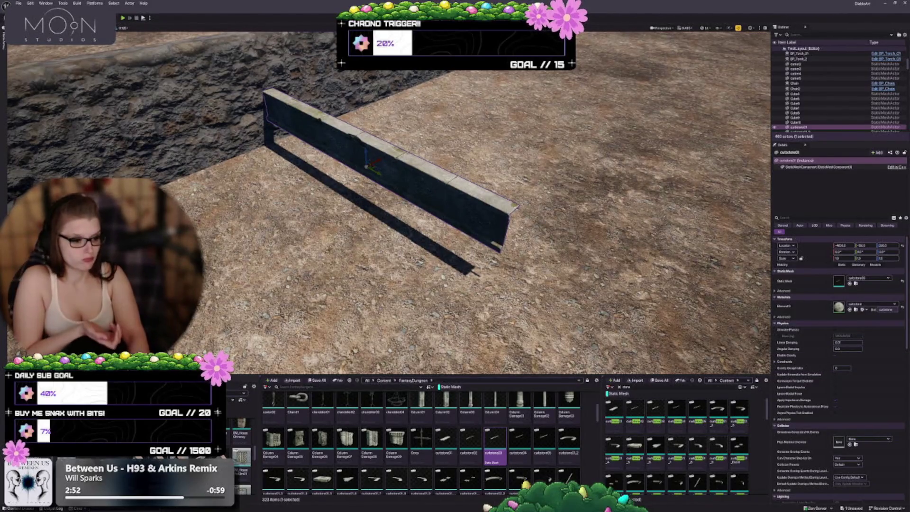
scroll(374, 450, down, 1)
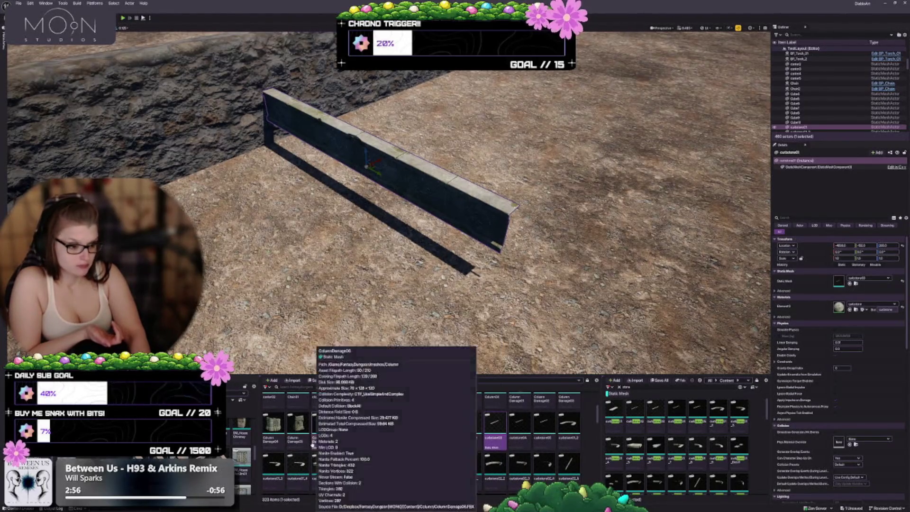
scroll(315, 431, down, 3)
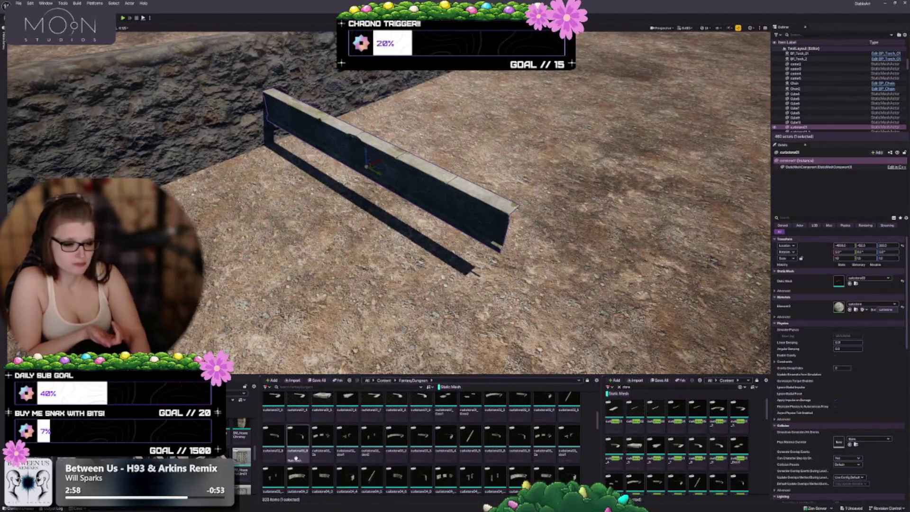
scroll(310, 440, down, 3)
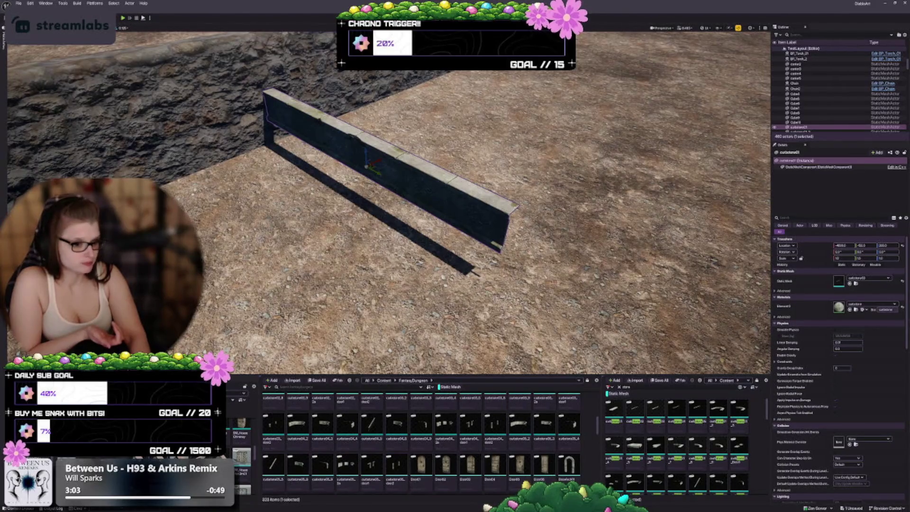
scroll(331, 463, down, 3)
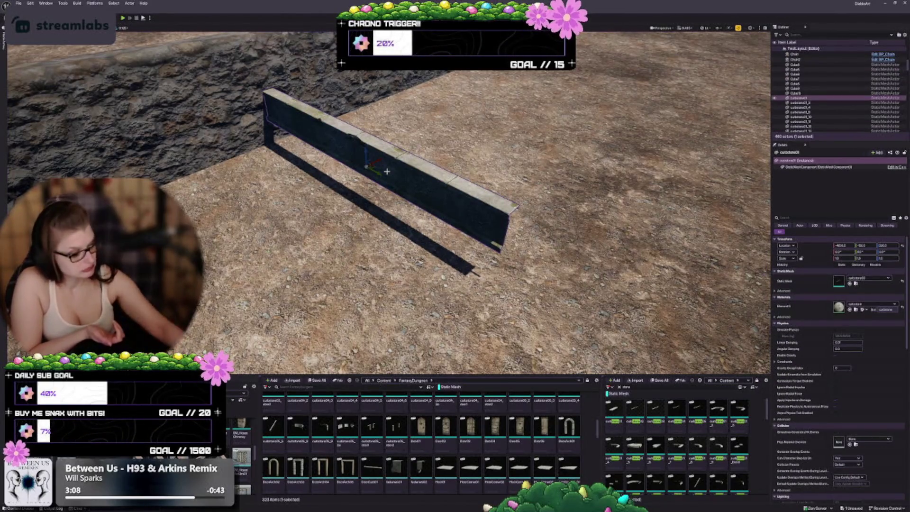
key(Delete)
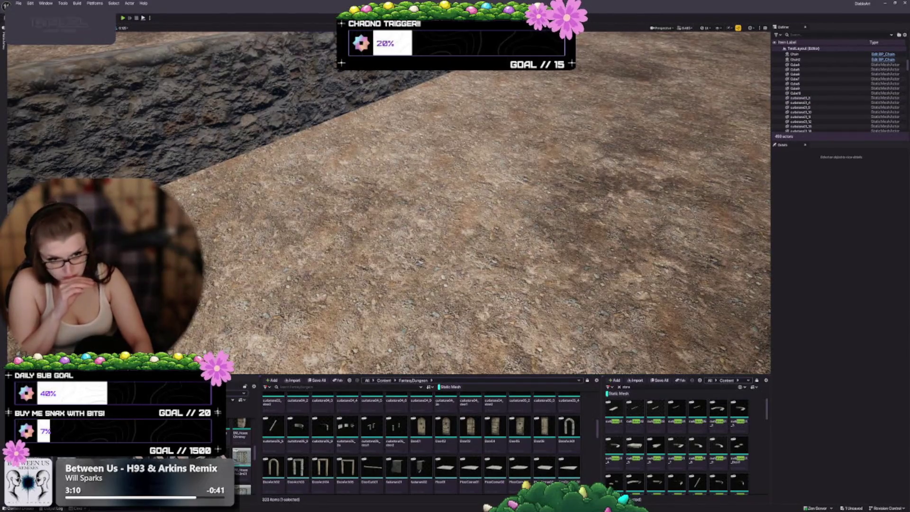
Place DoorCurb01 in the level, snap it onto the floor, and scale it longer and thicker.
drag(372, 467, 327, 213)
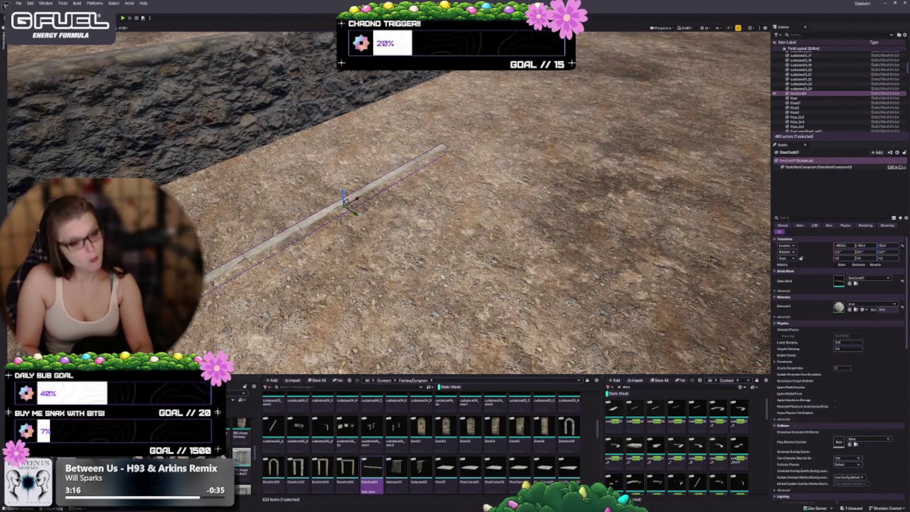
key(f)
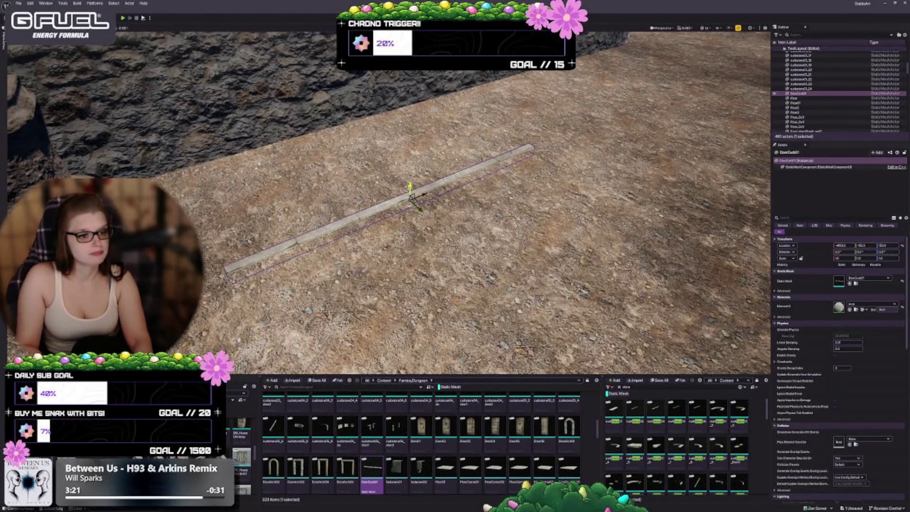
key(End)
key(f)
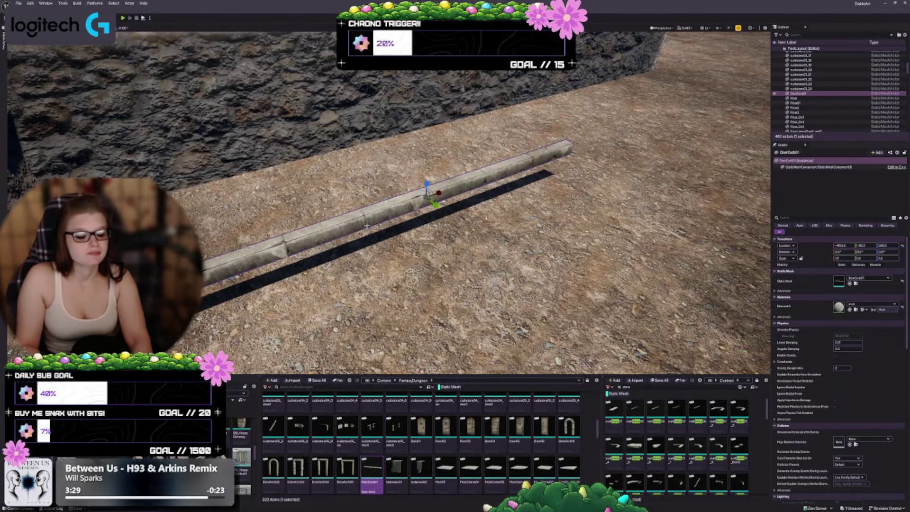
drag(841, 258, 863, 258)
mouse_move(425, 199)
mouse_down()
mouse_move(425, 246)
mouse_move(393, 267)
mouse_up()
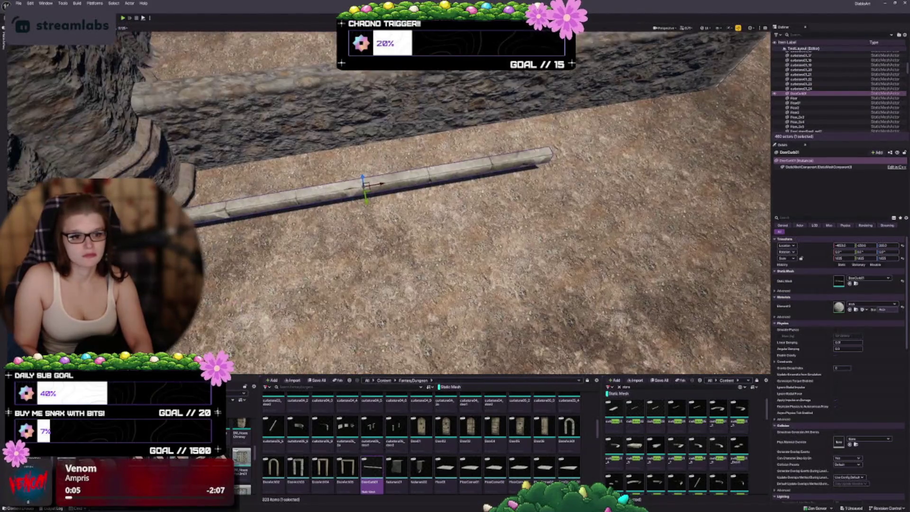
Nudge the curb toward the wall, Alt-drag a second copy end to end, and drop in the fasteners mesh.
mouse_move(366, 198)
mouse_down()
mouse_move(368, 208)
mouse_move(368, 197)
mouse_move(353, 199)
mouse_move(337, 219)
mouse_up()
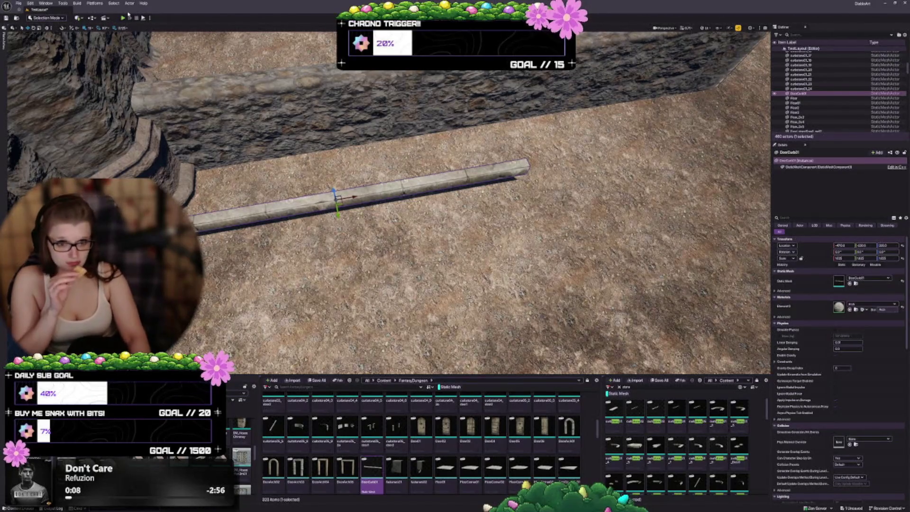
drag(455, 213, 421, 221)
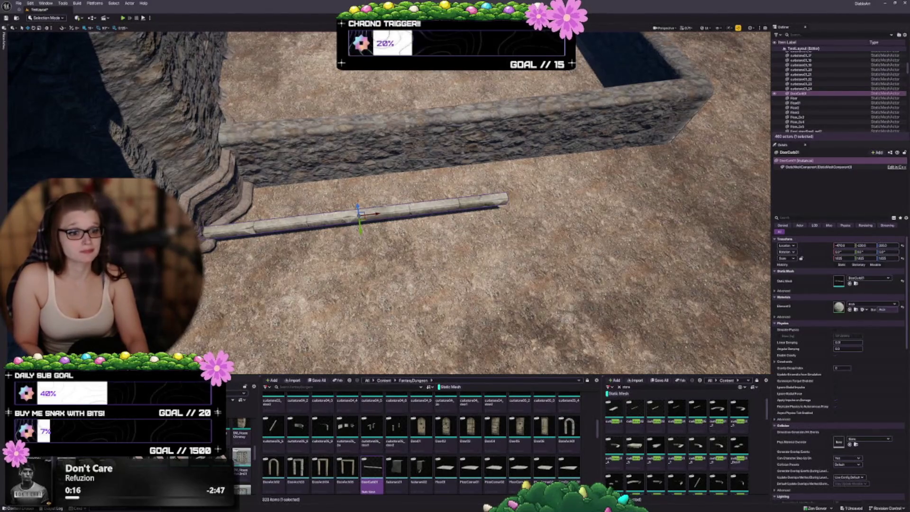
mouse_move(376, 215)
mouse_down()
mouse_move(687, 194)
mouse_move(669, 193)
mouse_move(697, 210)
mouse_move(725, 213)
mouse_up()
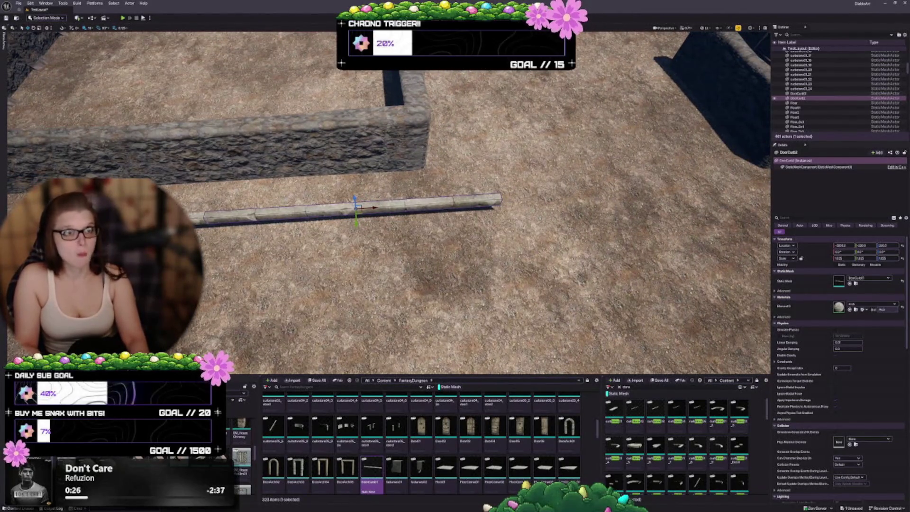
mouse_move(388, 203)
mouse_down()
mouse_move(426, 207)
mouse_move(403, 185)
mouse_up()
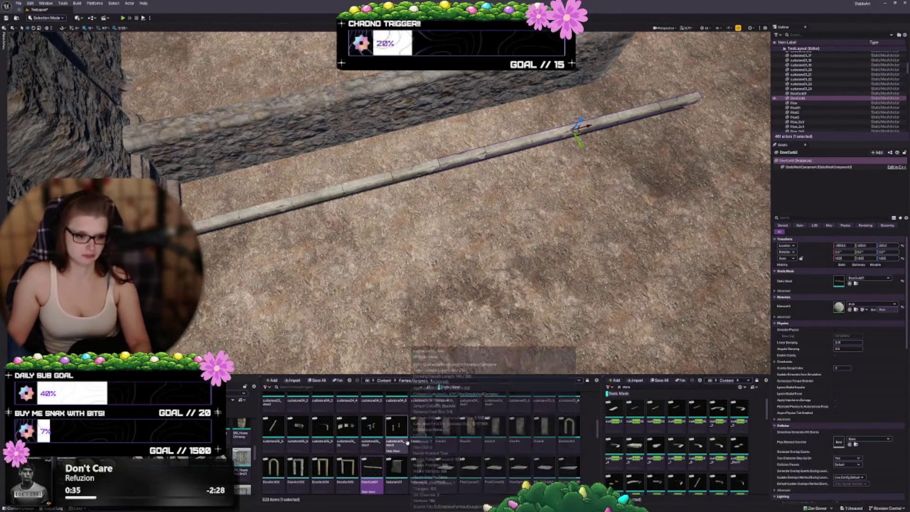
drag(397, 469, 415, 234)
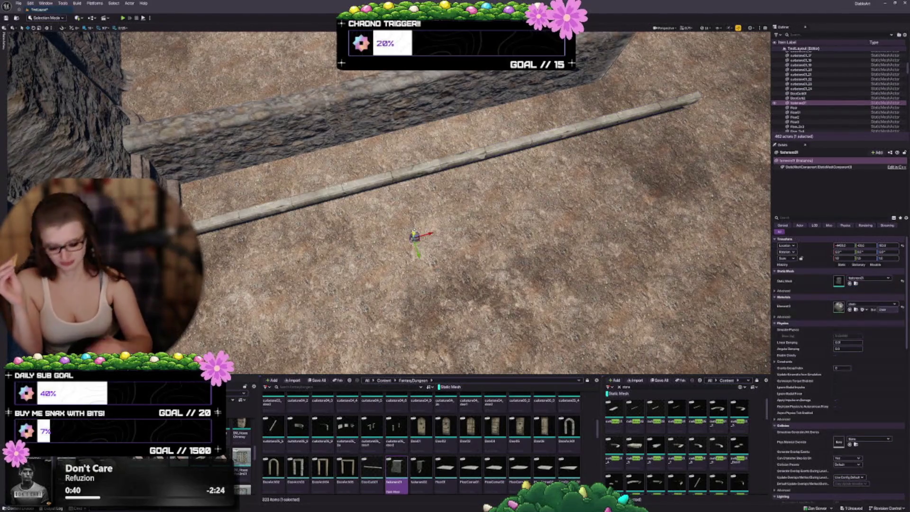
Frame the fastener block and raise it along Z off the courtyard floor.
key(f)
scroll(414, 231, down, 10)
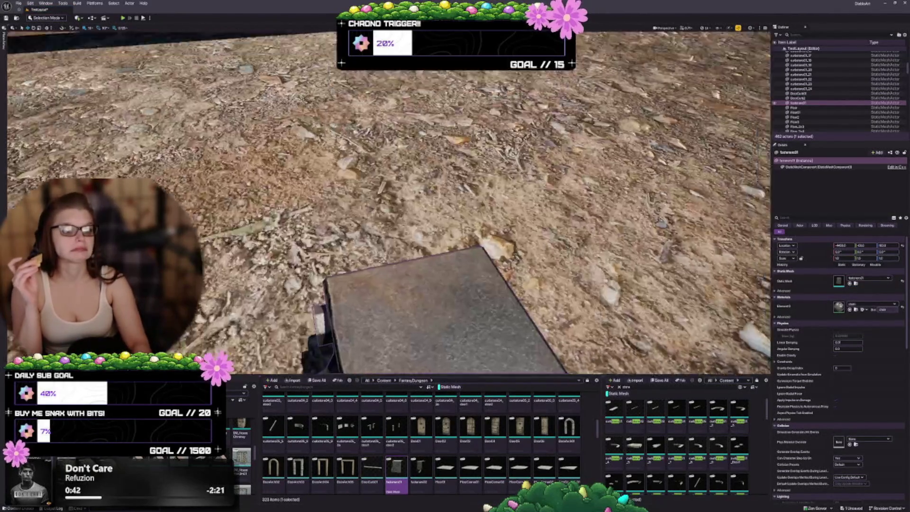
scroll(414, 231, up, 5)
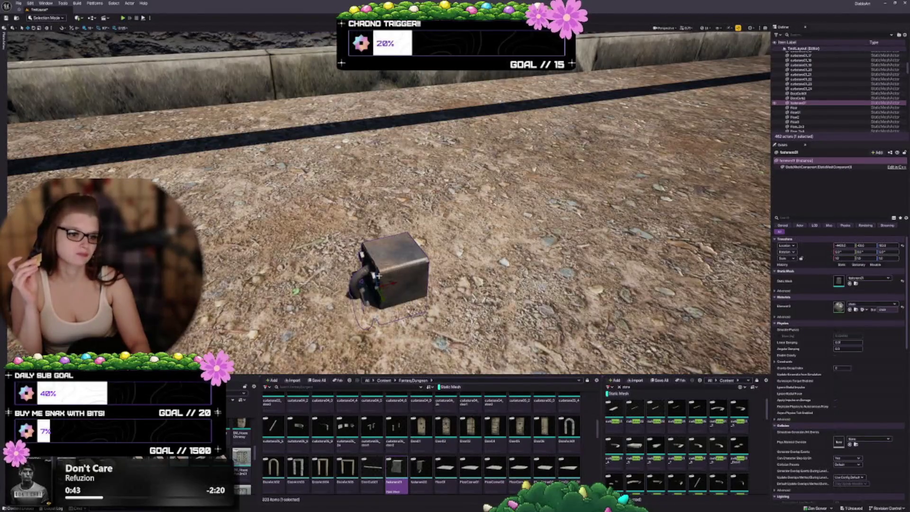
drag(377, 272, 377, 78)
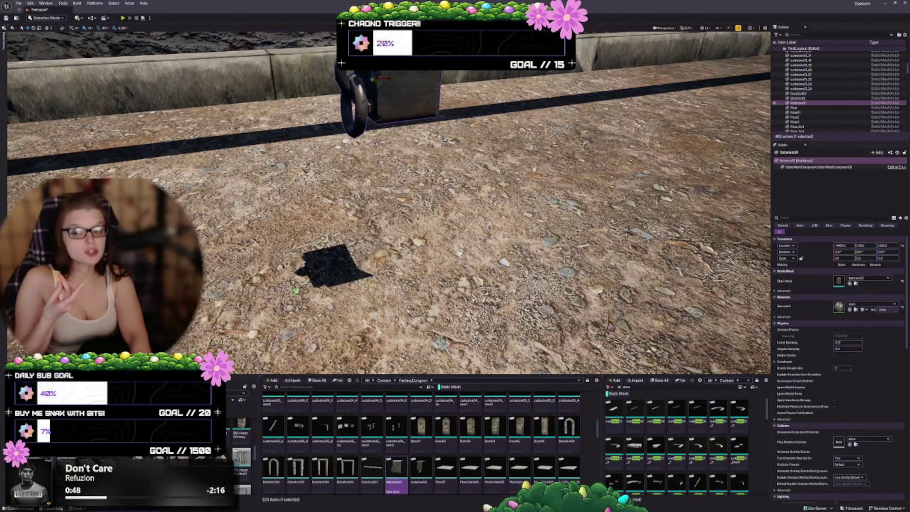
key(f)
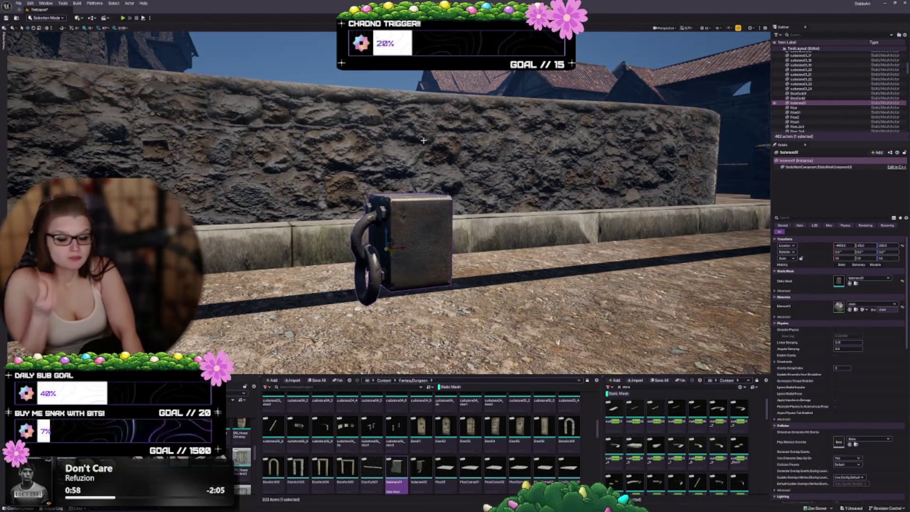
mouse_move(416, 151)
mouse_down()
mouse_move(332, 161)
mouse_move(327, 173)
mouse_up()
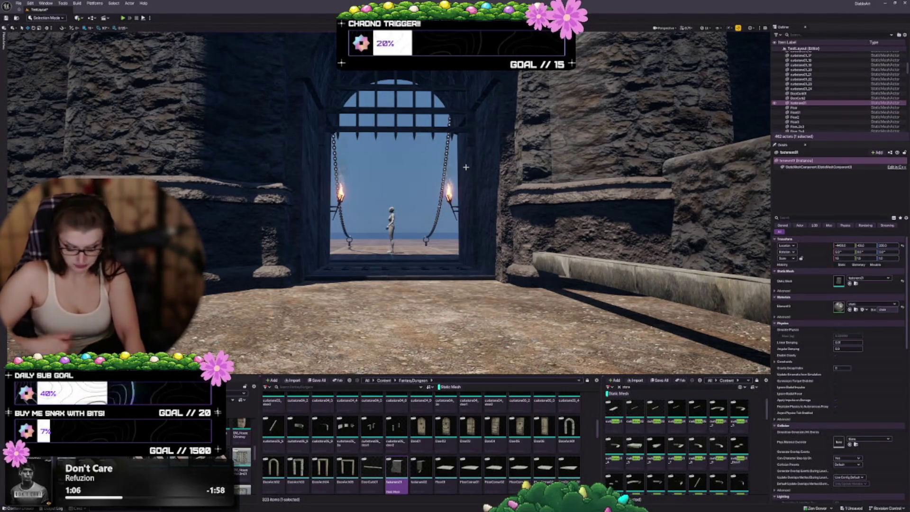
Fly through the portcullis to the drawbridge and drop a ring fastener mesh beside the chain.
mouse_move(466, 167)
mouse_down()
mouse_move(465, 118)
mouse_move(466, 305)
mouse_up()
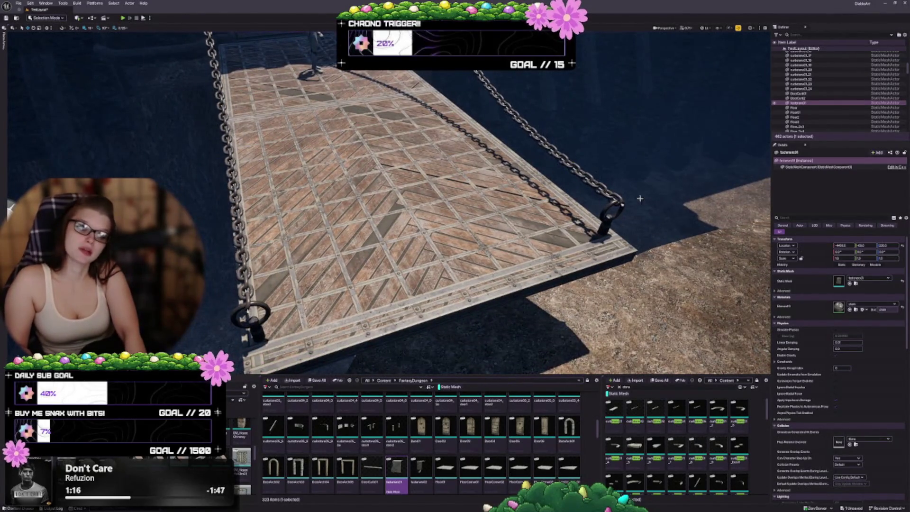
click(613, 209)
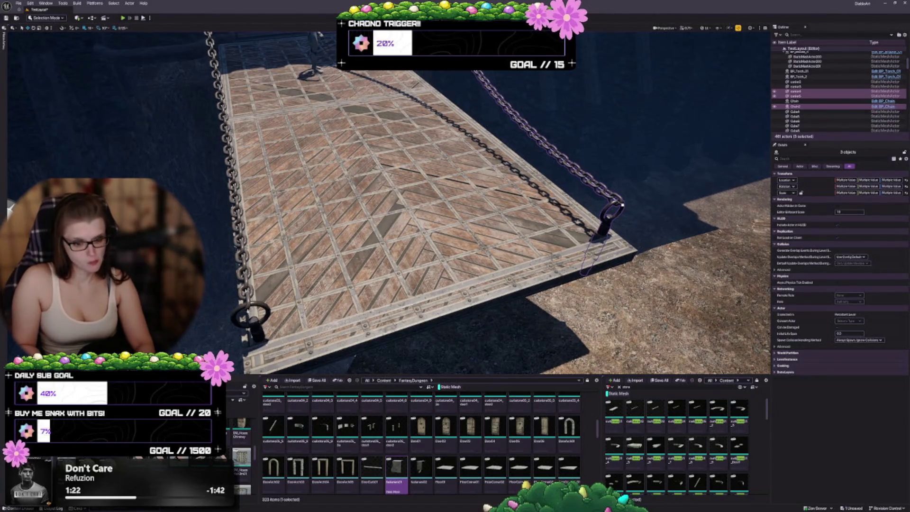
key(Escape)
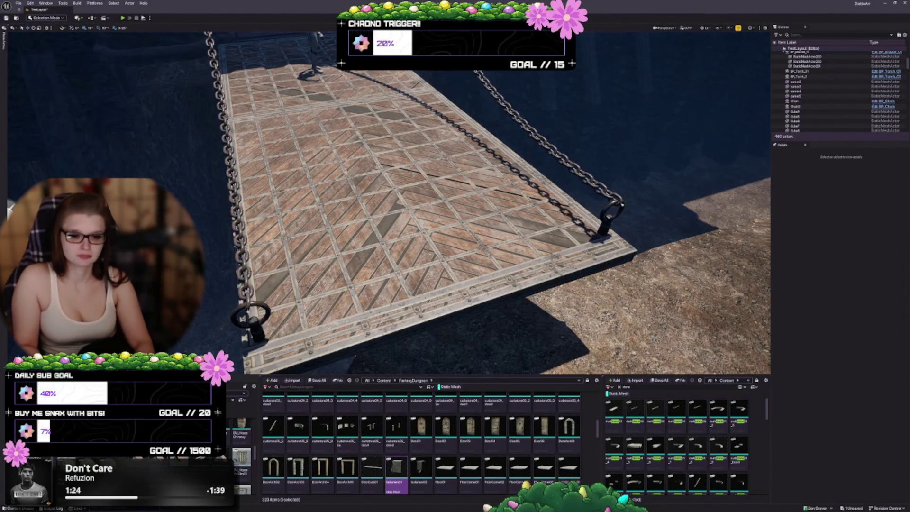
drag(246, 320, 333, 277)
mouse_move(396, 467)
mouse_down()
mouse_move(388, 260)
mouse_move(379, 275)
mouse_move(385, 300)
mouse_up()
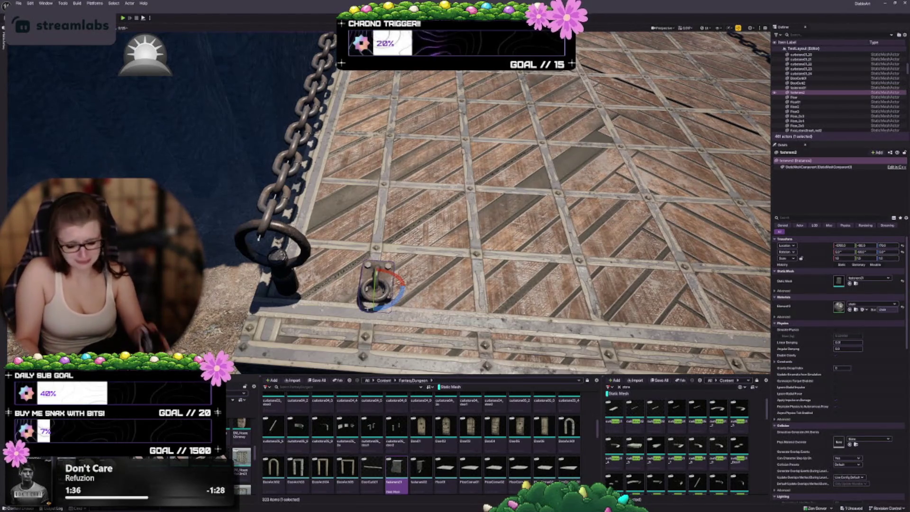
Rotate the ring fastener on the bridge deck and frame it in view.
mouse_move(400, 293)
mouse_down()
mouse_move(442, 241)
mouse_move(479, 227)
mouse_up()
scroll(403, 300, up, 3)
drag(389, 204, 351, 194)
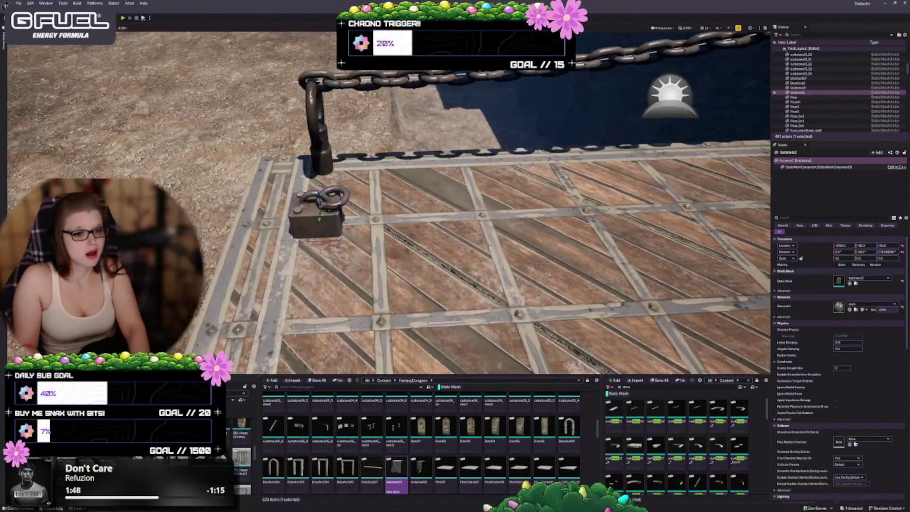
click(316, 132)
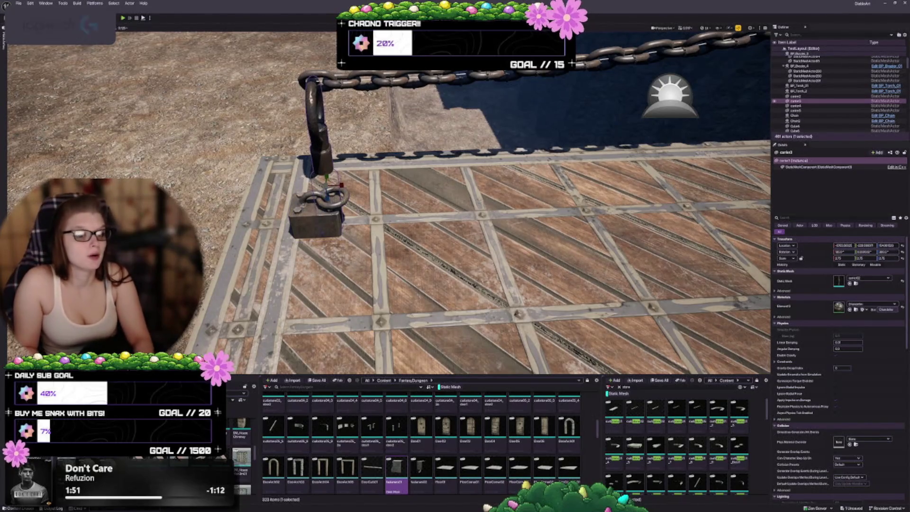
click(294, 228)
key(f)
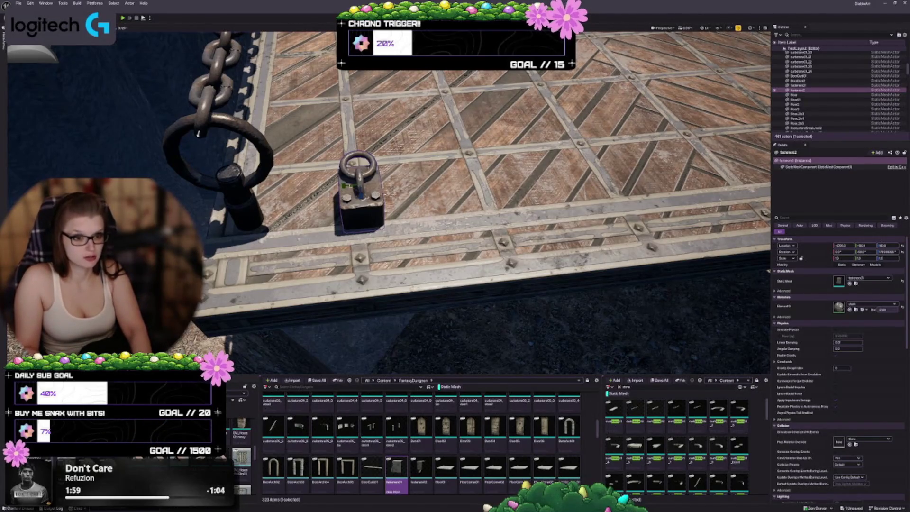
Scale the fastener to about double size and move it under the chain's end ring.
drag(359, 183, 377, 165)
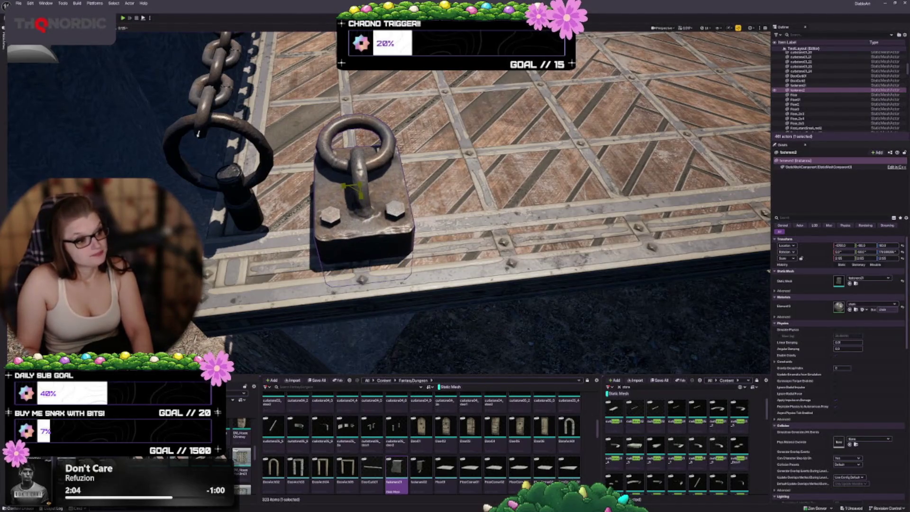
scroll(197, 134, down, 5)
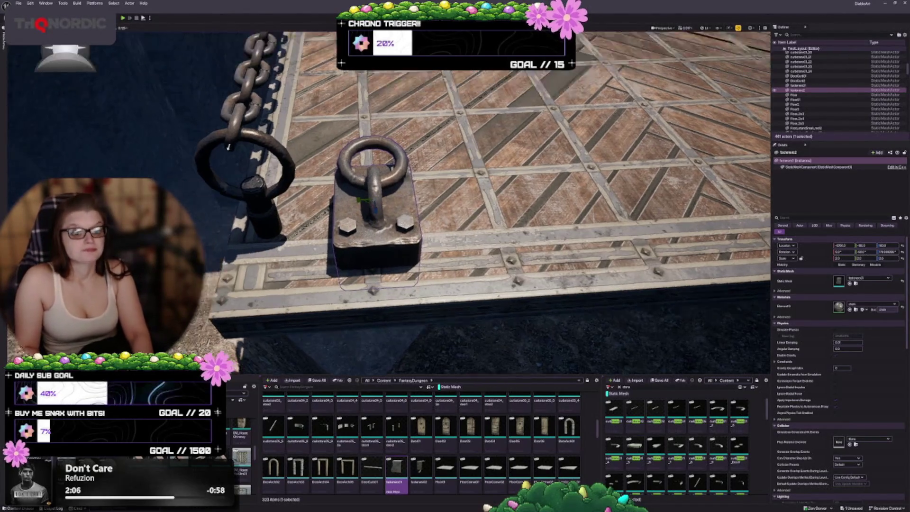
drag(448, 200, 448, 189)
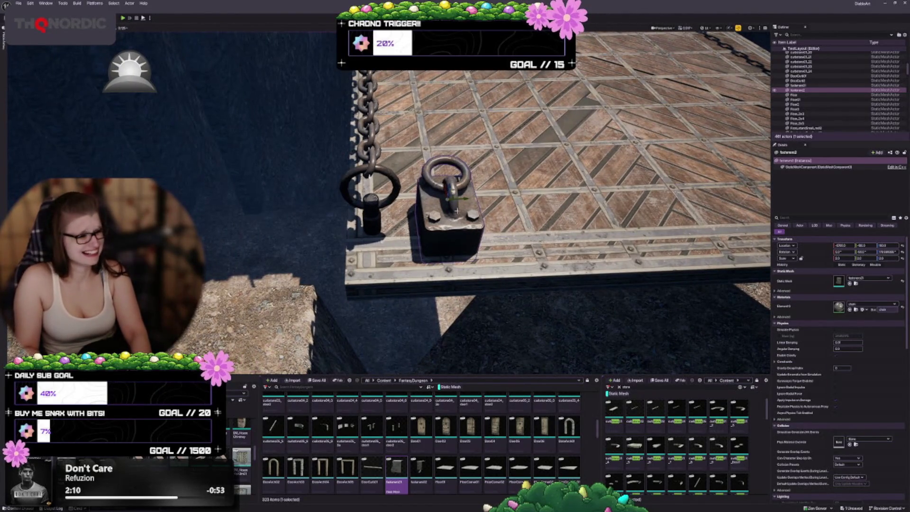
mouse_move(464, 199)
mouse_down()
mouse_move(408, 205)
mouse_move(609, 245)
mouse_move(570, 258)
mouse_up()
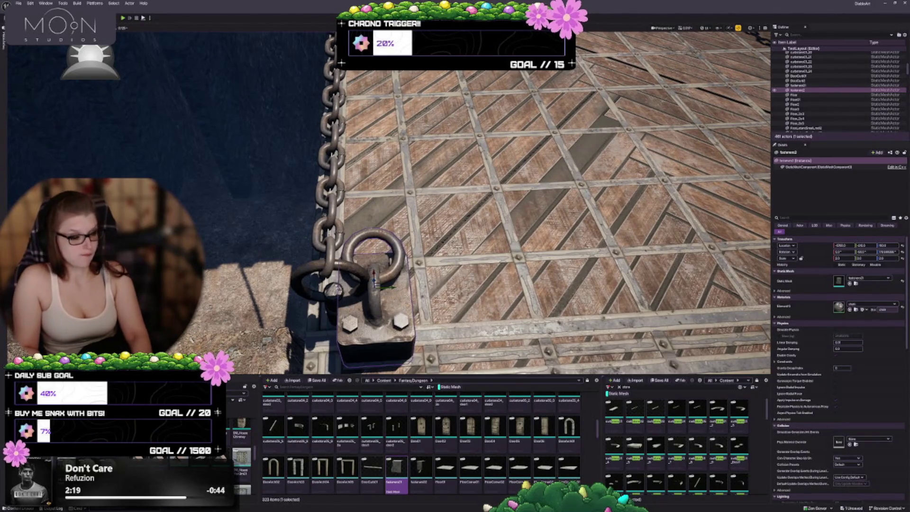
click(327, 251)
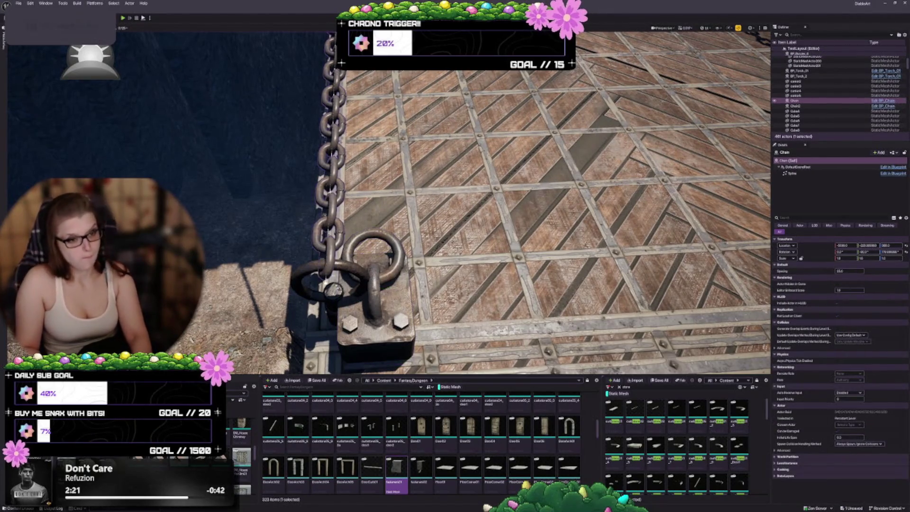
Select the wall pipe-and-ring piece together with the Chain and frame both.
key(f)
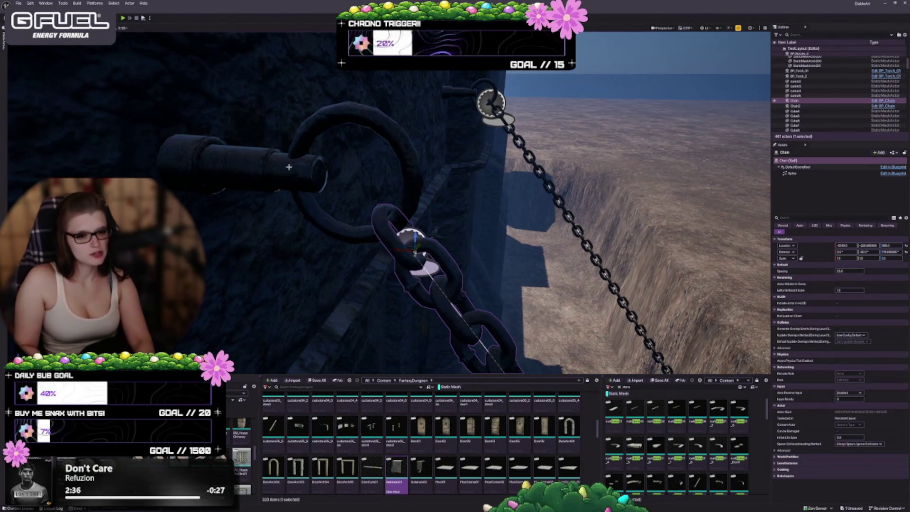
click(322, 165)
ctrl+click(392, 244)
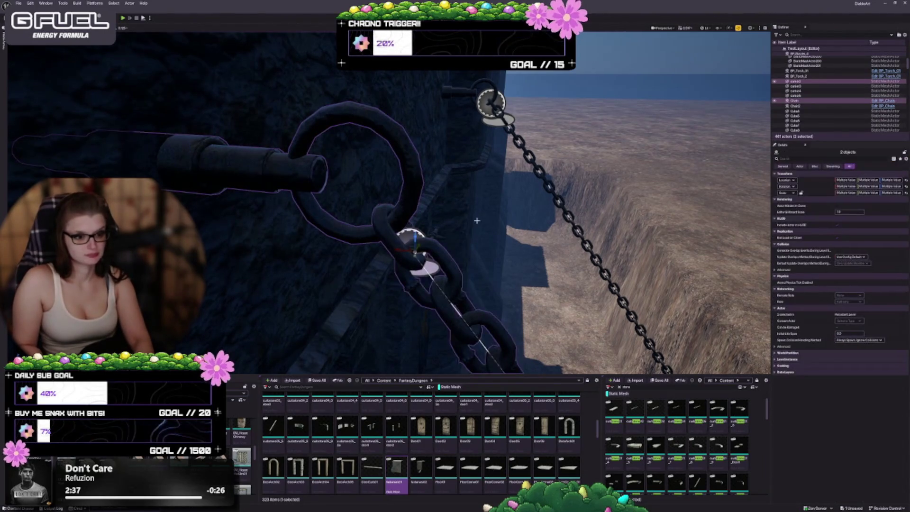
key(f)
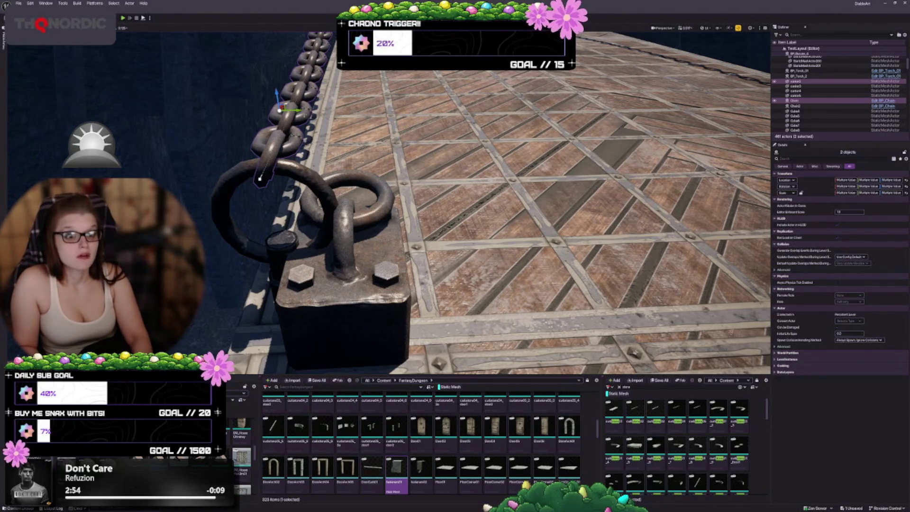
Slide the chain and ring along the bridge edge until the chain hooks the fastener's ring.
drag(295, 111, 360, 110)
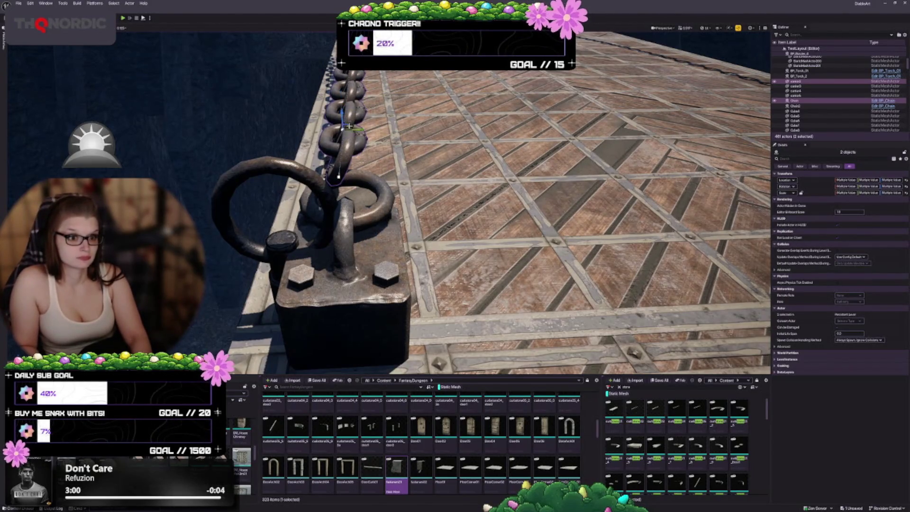
drag(362, 129, 378, 130)
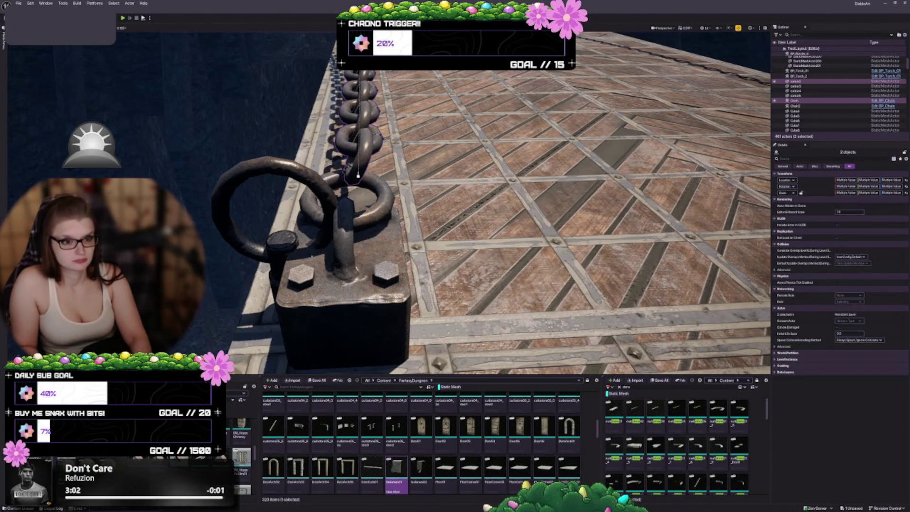
key(f)
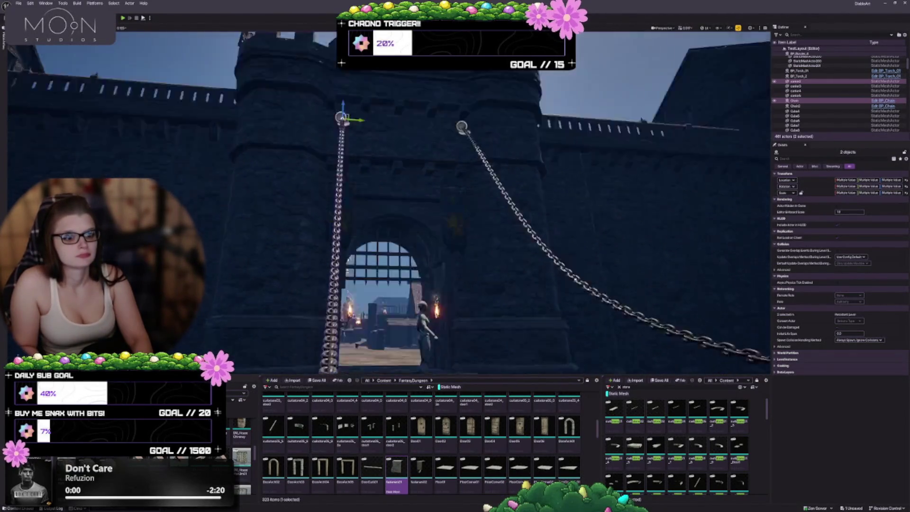
key(f)
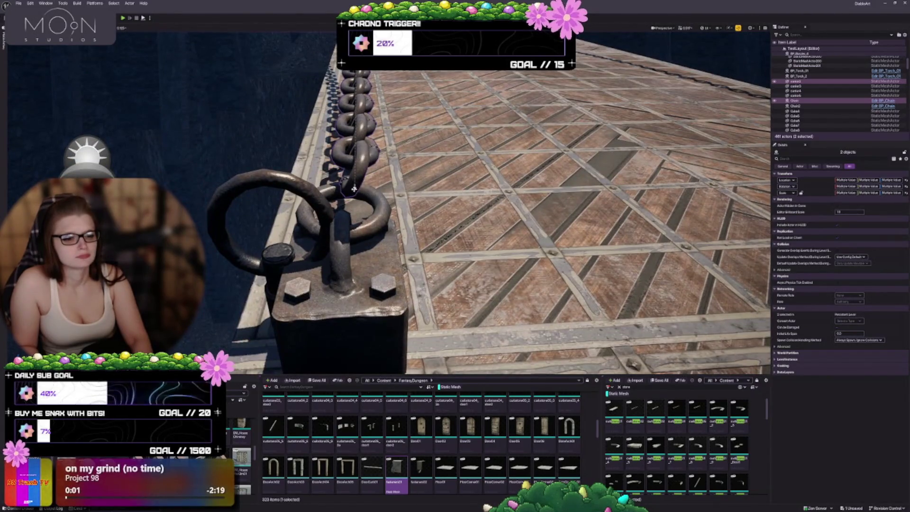
drag(354, 189, 280, 189)
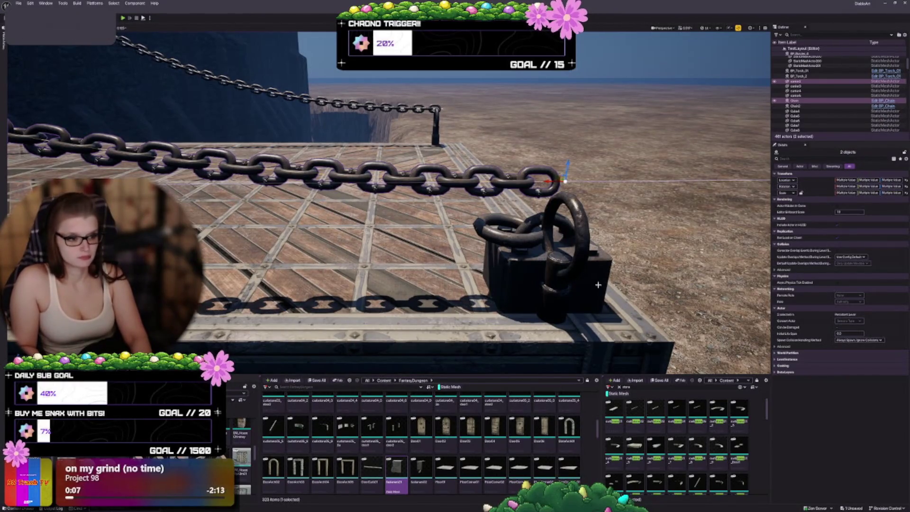
Delete the upright chain ring on the fastener block and frame the chain.
key(Delete)
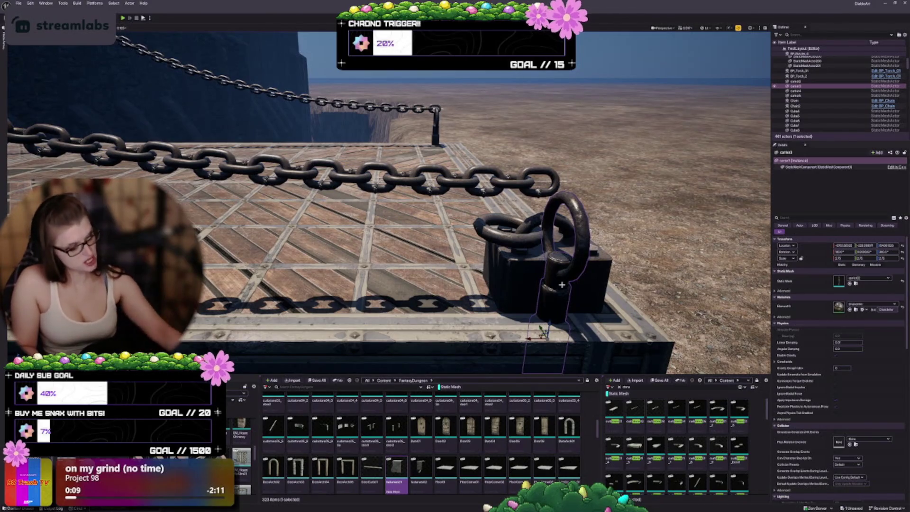
drag(555, 282, 597, 282)
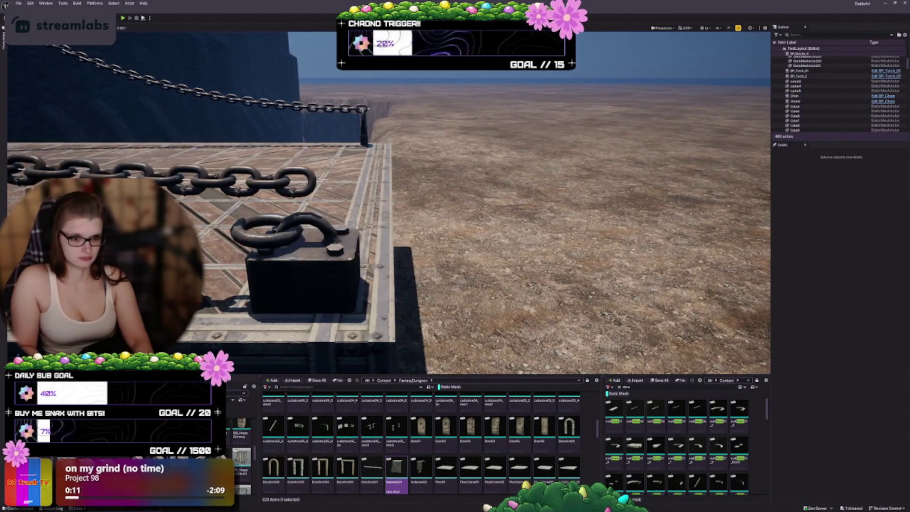
click(265, 184)
key(f)
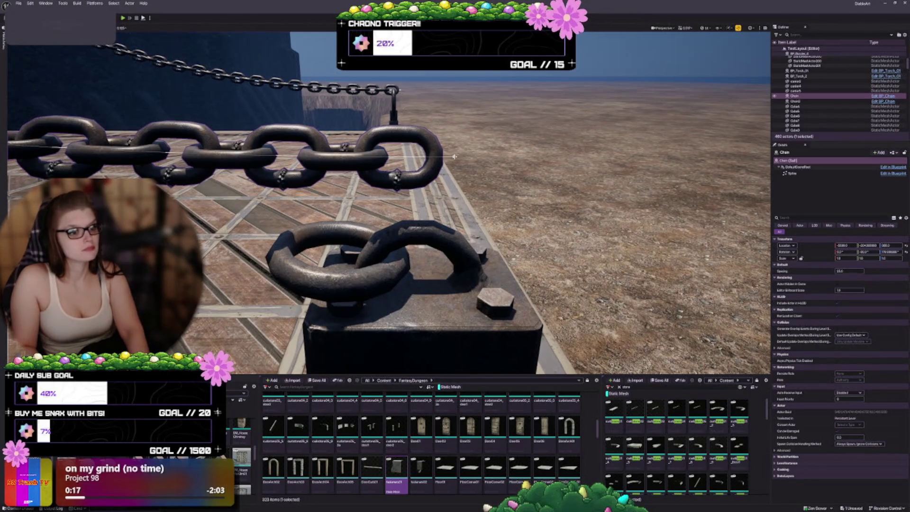
Lower the chain's end point onto the fastener block and shift its end link left.
scroll(454, 157, down, 2)
click(438, 154)
scroll(427, 163, down, 3)
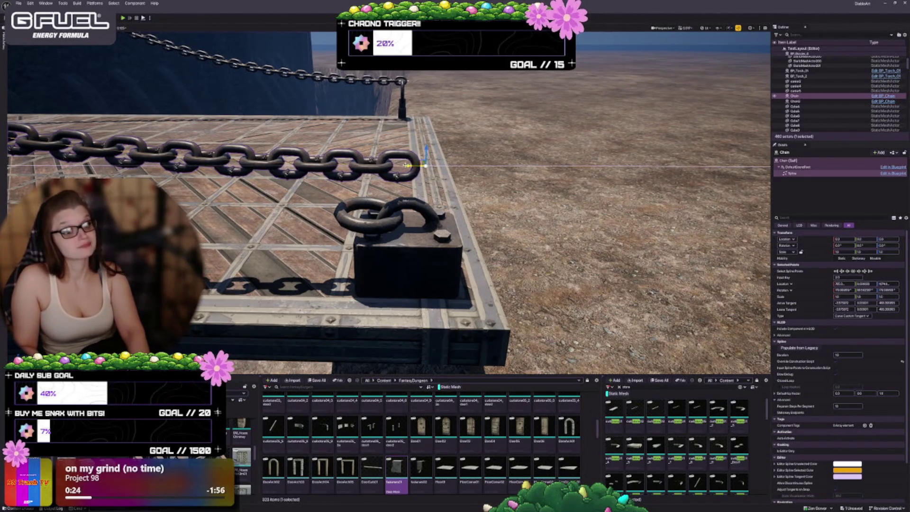
key(f)
drag(387, 206, 385, 271)
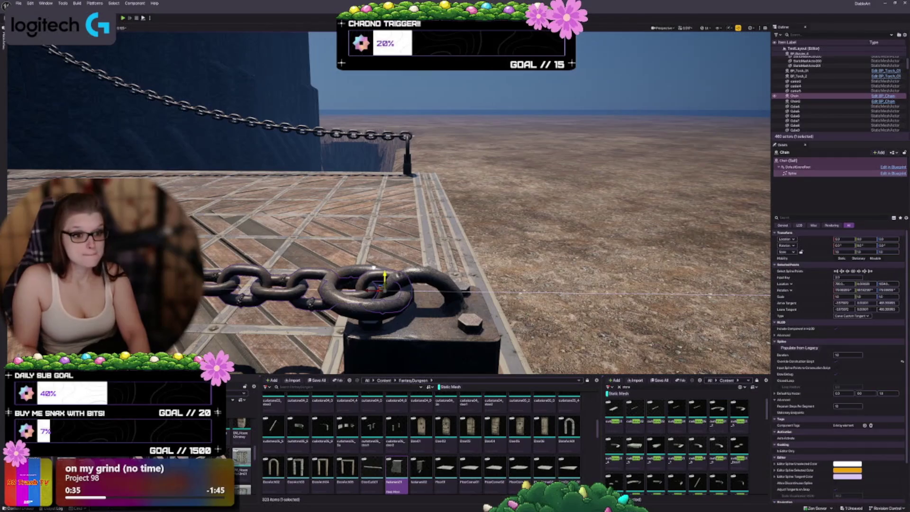
drag(385, 282, 330, 289)
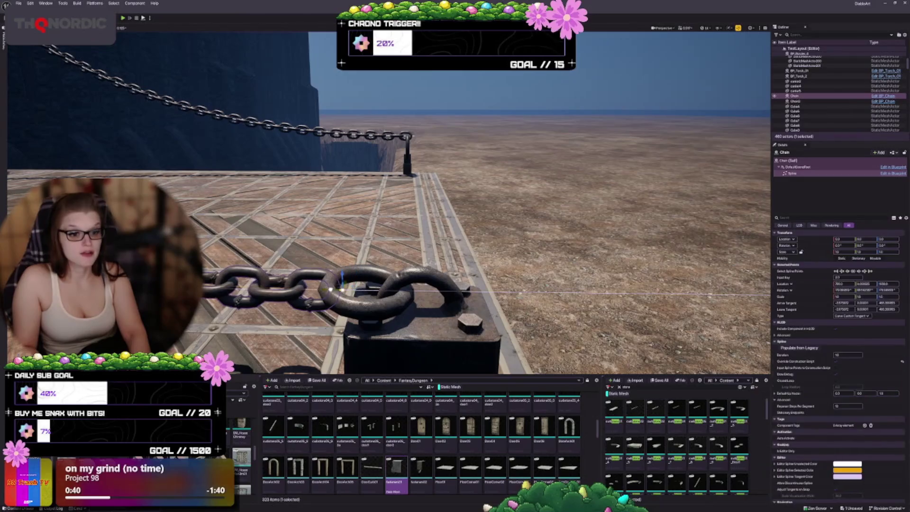
Fine-tune the chain end over the fastener ring, nudging it left and raising it slightly.
key(w)
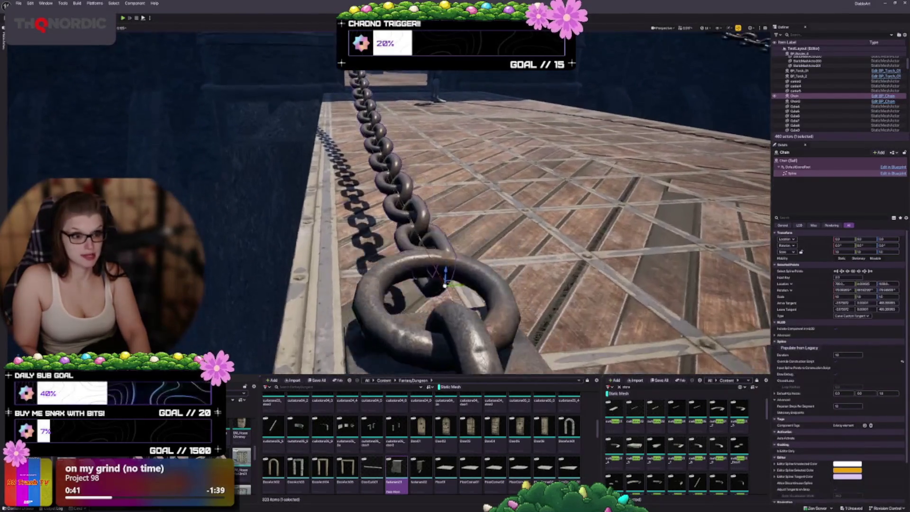
key(d)
key(a)
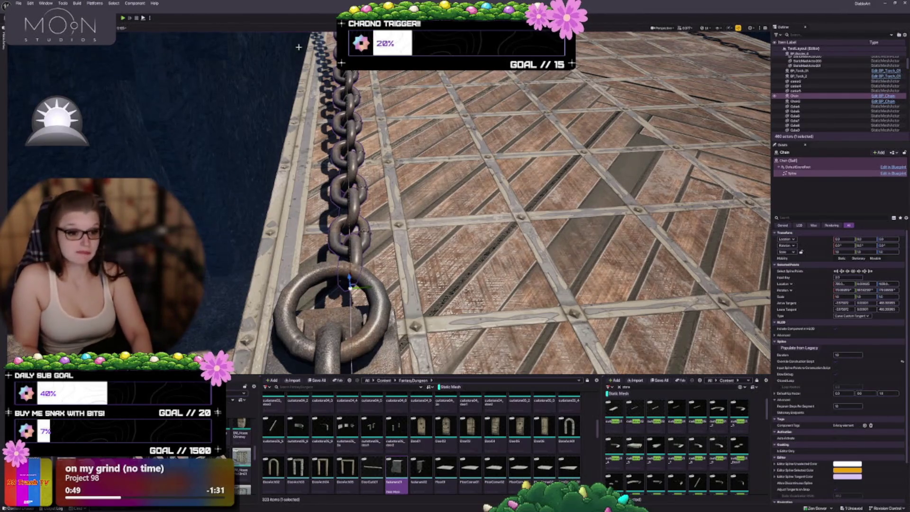
key(q)
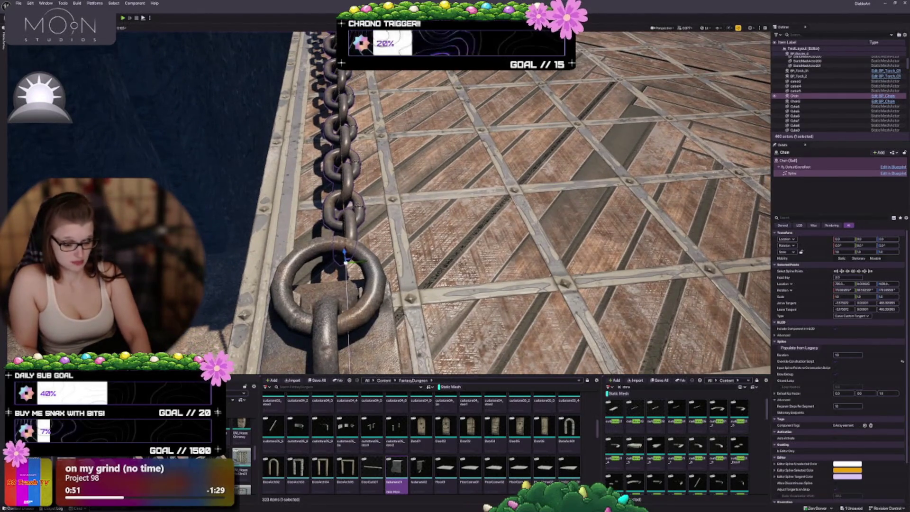
key(q)
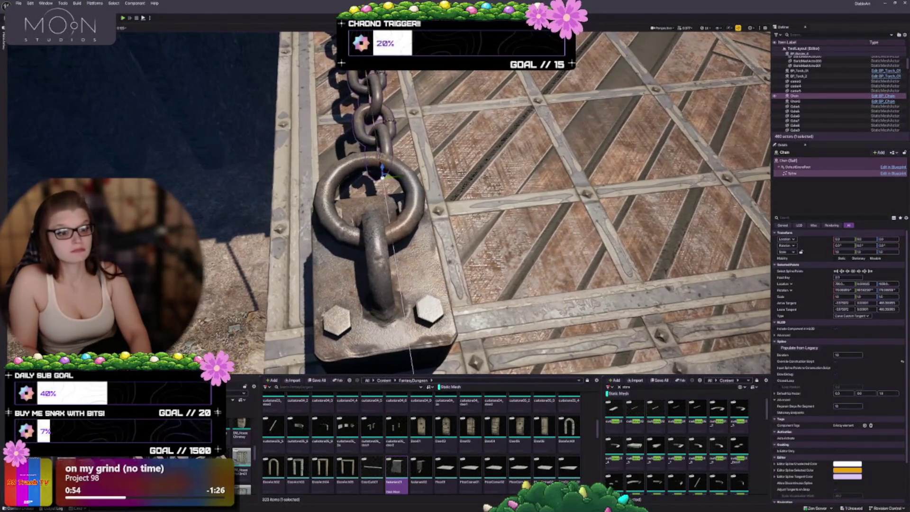
key(a)
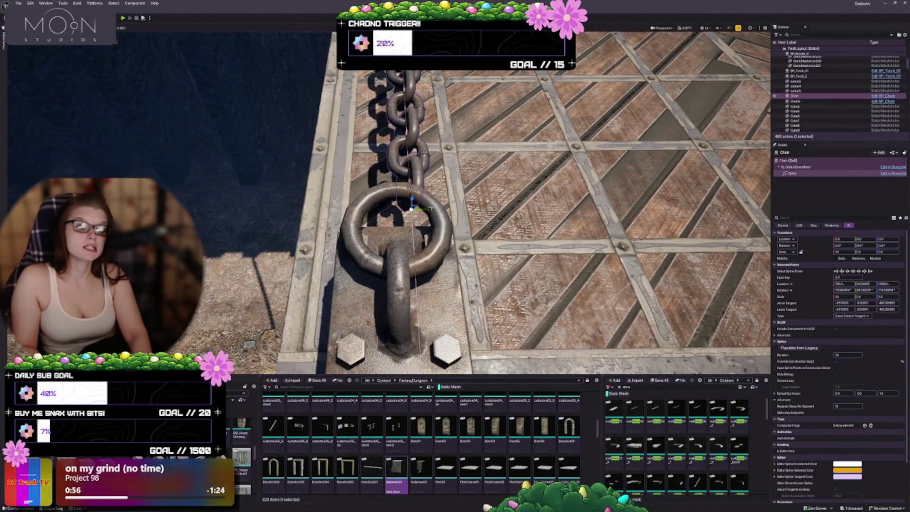
drag(428, 209, 317, 198)
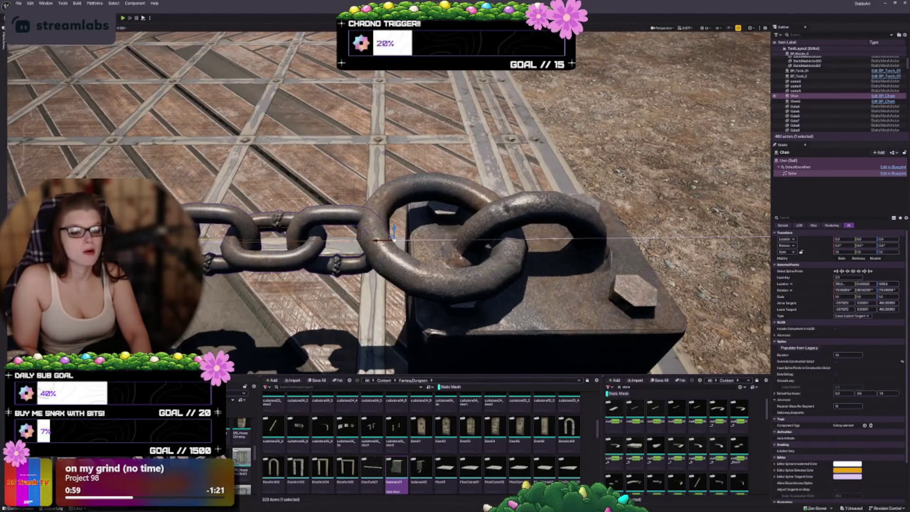
drag(394, 232, 394, 210)
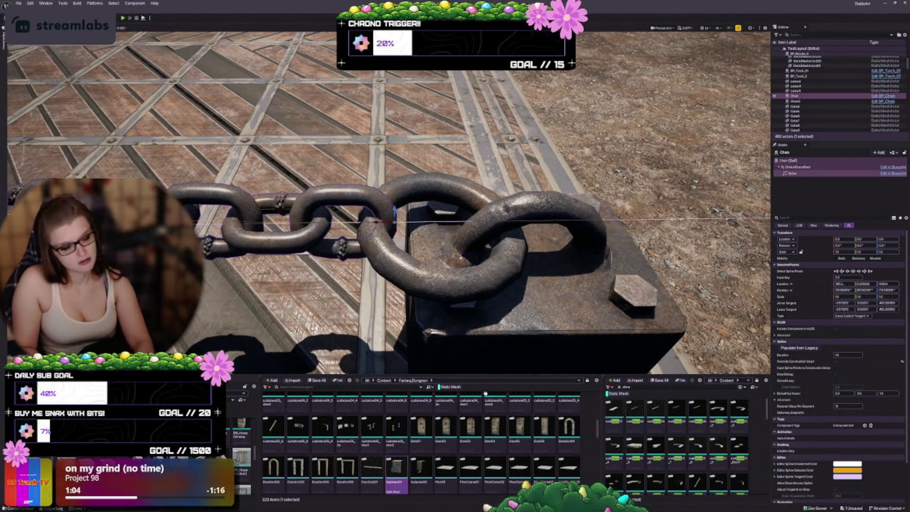
Check the fastener base plate, then pull back to view the drawbridge and castle wall.
click(479, 303)
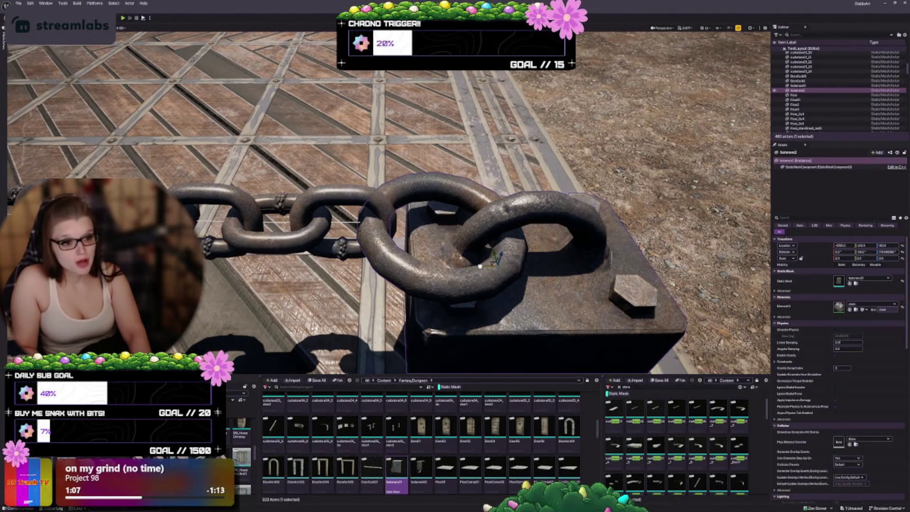
key(d)
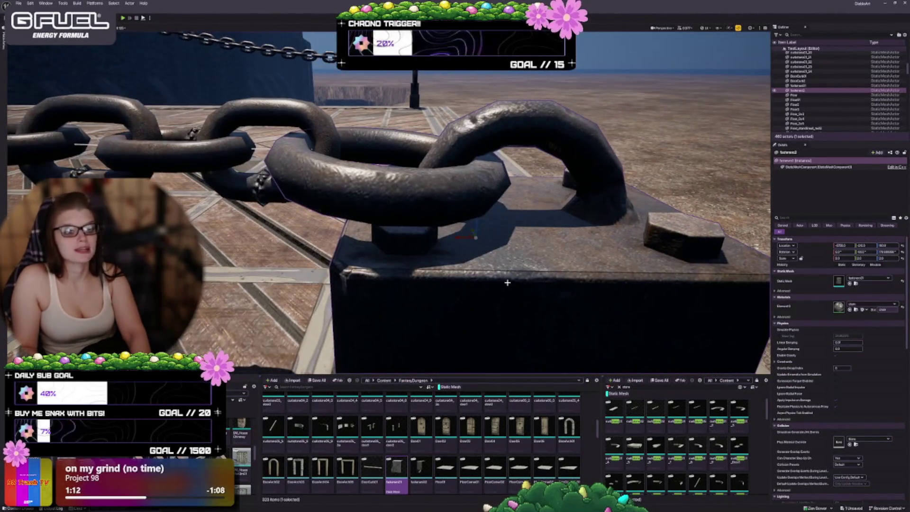
key(Escape)
mouse_move(509, 283)
mouse_down()
mouse_move(527, 238)
mouse_move(514, 225)
mouse_move(519, 251)
mouse_move(503, 228)
mouse_move(447, 239)
mouse_up()
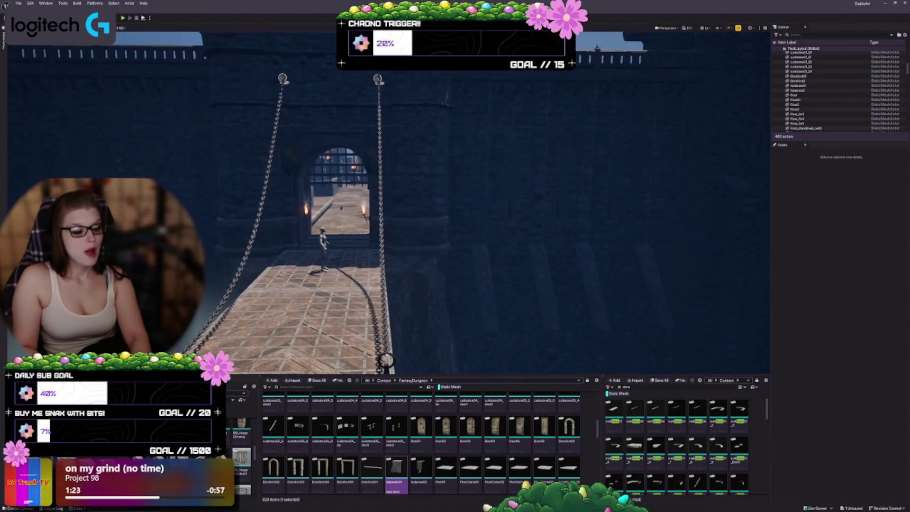
Delete the neighbouring wall bracket ring and its hanging chain.
click(386, 366)
drag(386, 367, 387, 321)
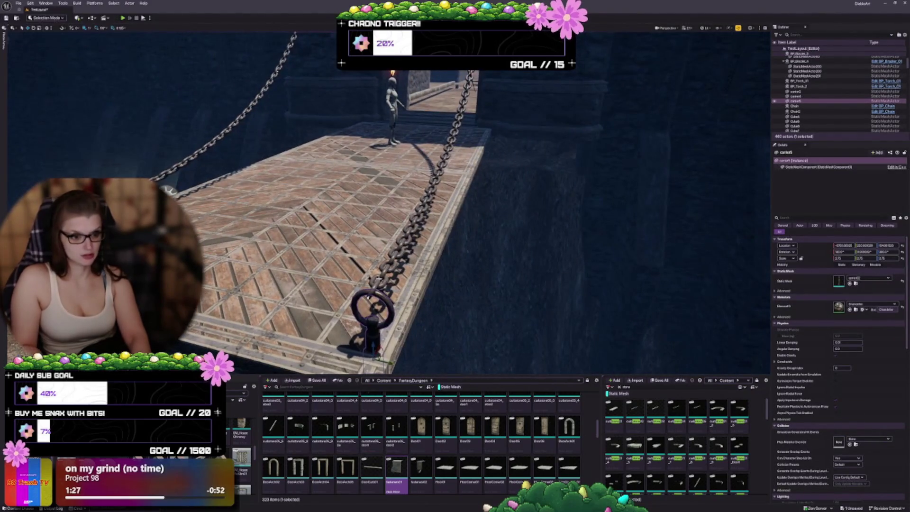
ctrl+click(379, 281)
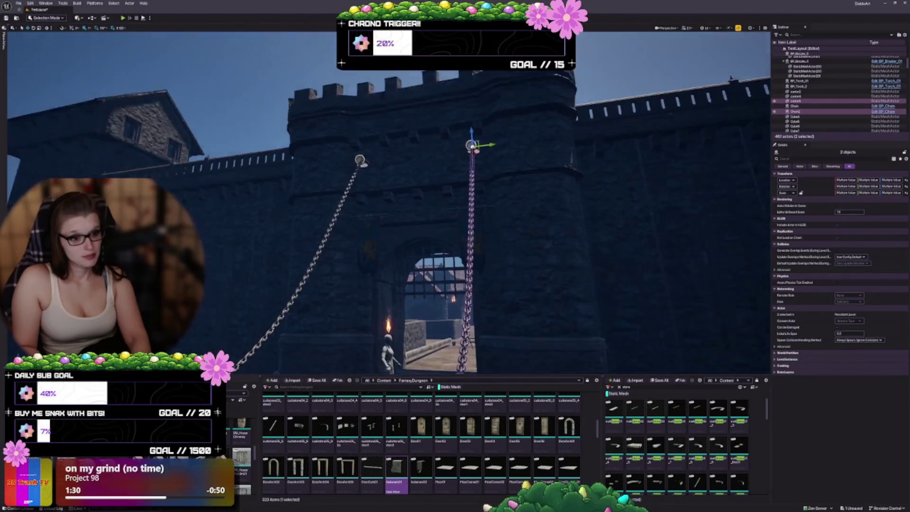
key(f)
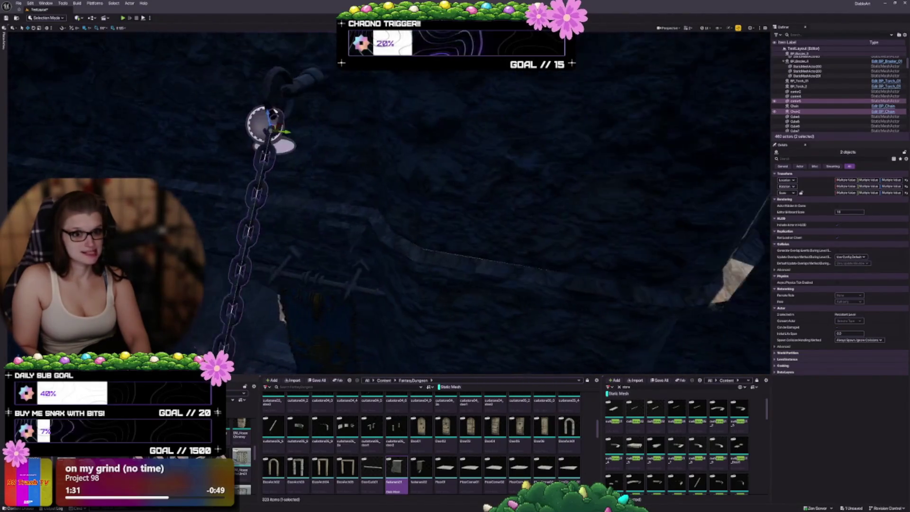
drag(218, 184, 401, 107)
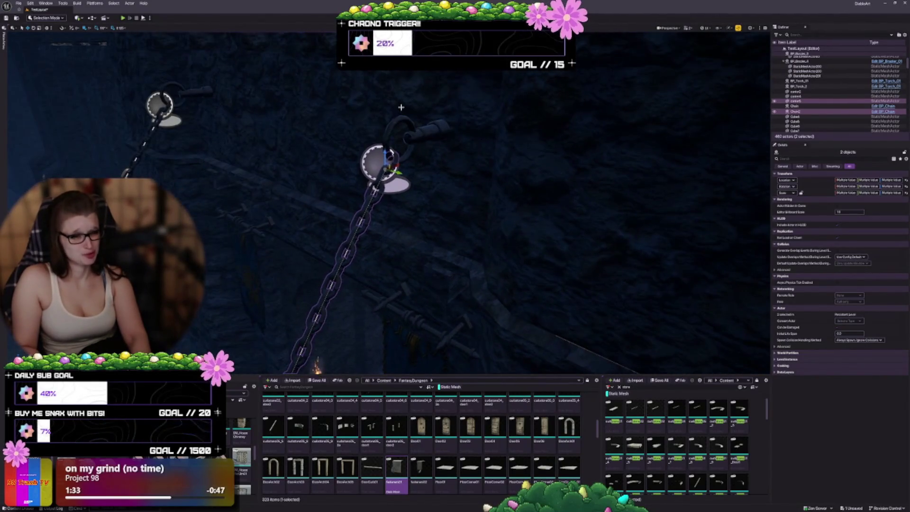
click(418, 134)
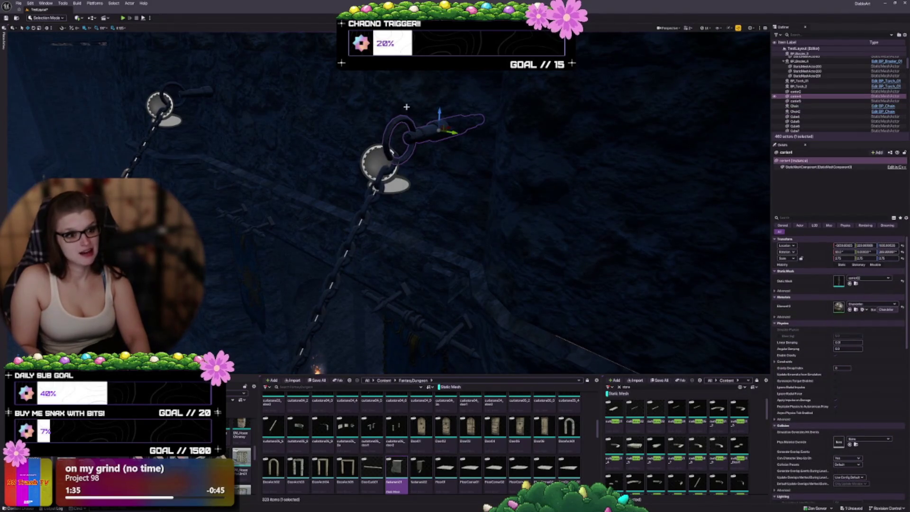
ctrl+click(375, 155)
key(f)
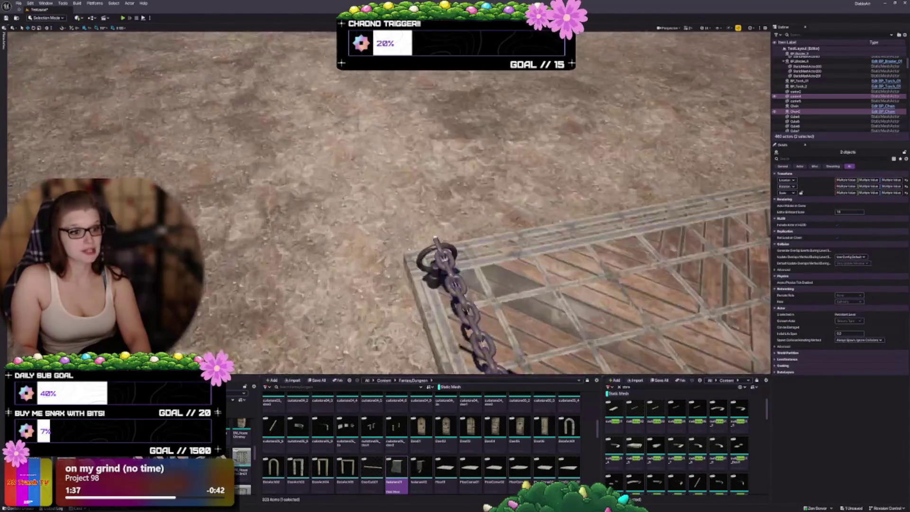
key(Delete)
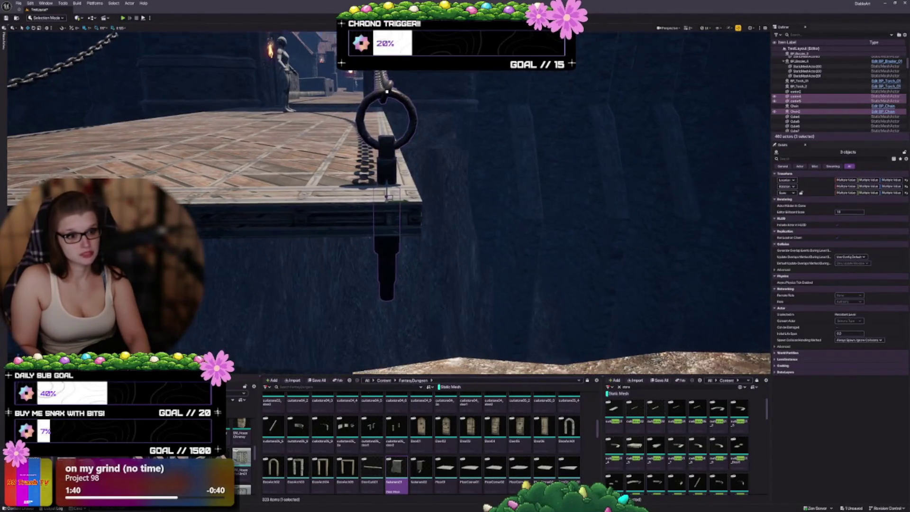
Select the castle-wall ring, its hanging chain and the anchor block together.
scroll(463, 170, down, 5)
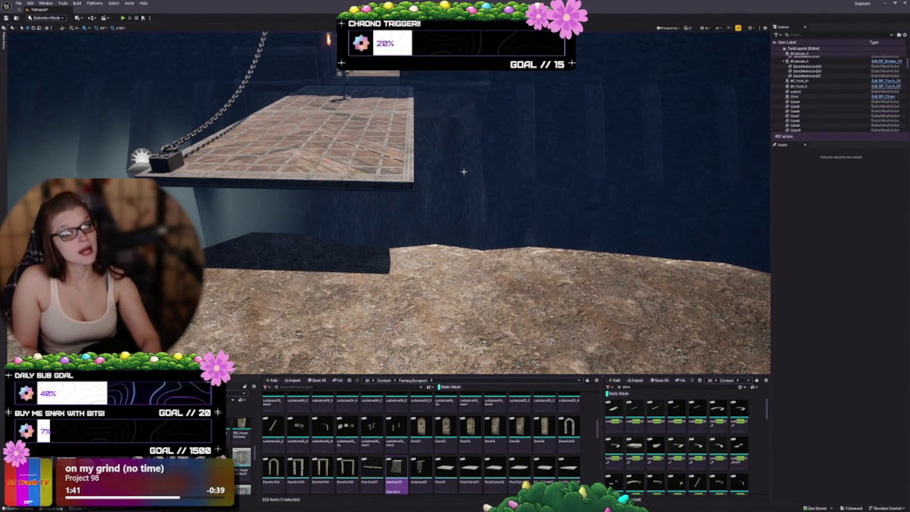
drag(400, 211, 360, 212)
drag(369, 308, 357, 308)
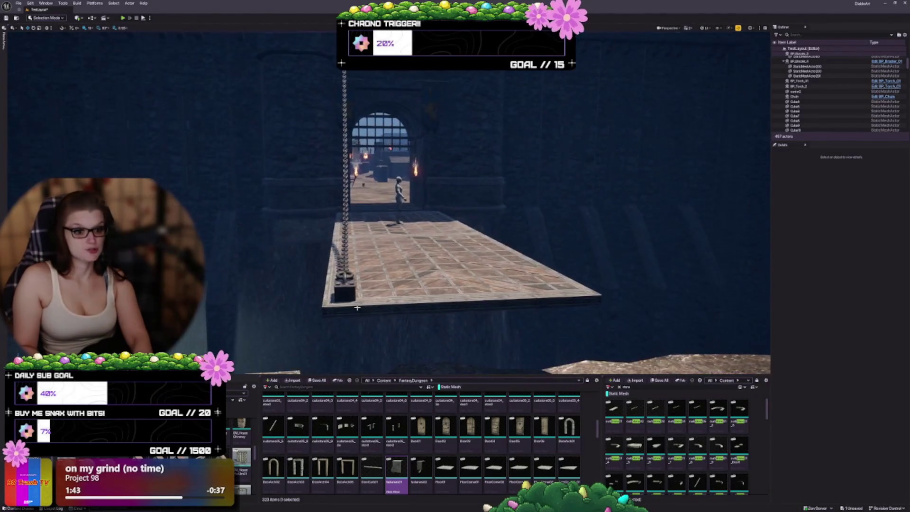
drag(366, 140, 309, 202)
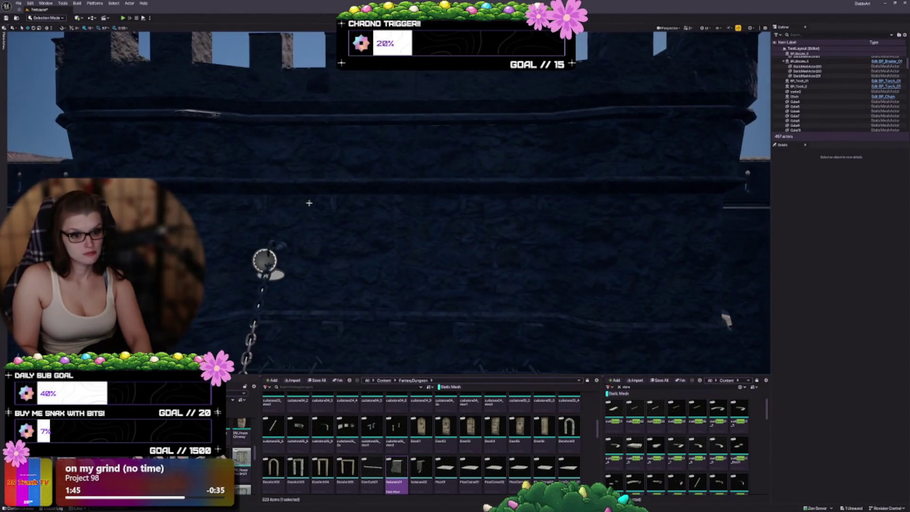
click(286, 243)
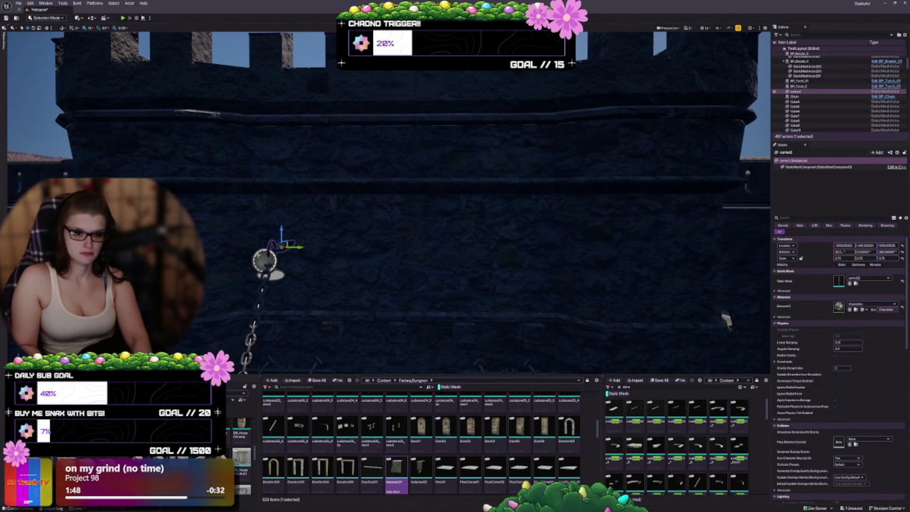
ctrl+click(258, 294)
mouse_move(316, 235)
mouse_down()
mouse_move(393, 235)
mouse_move(360, 241)
mouse_move(360, 293)
mouse_move(322, 301)
mouse_up()
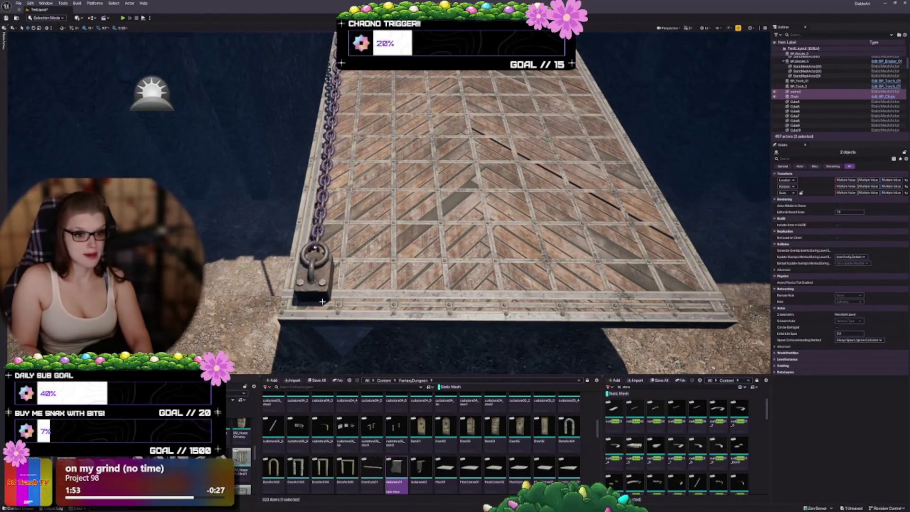
ctrl+click(316, 266)
drag(316, 266, 405, 307)
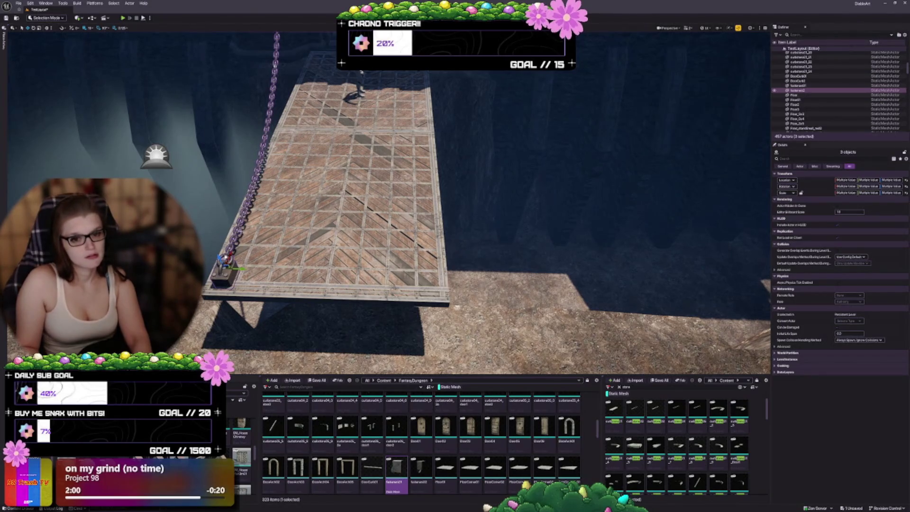
Alt-drag a copy of the ring, chain and anchor to the bridge's right edge.
drag(240, 269, 416, 273)
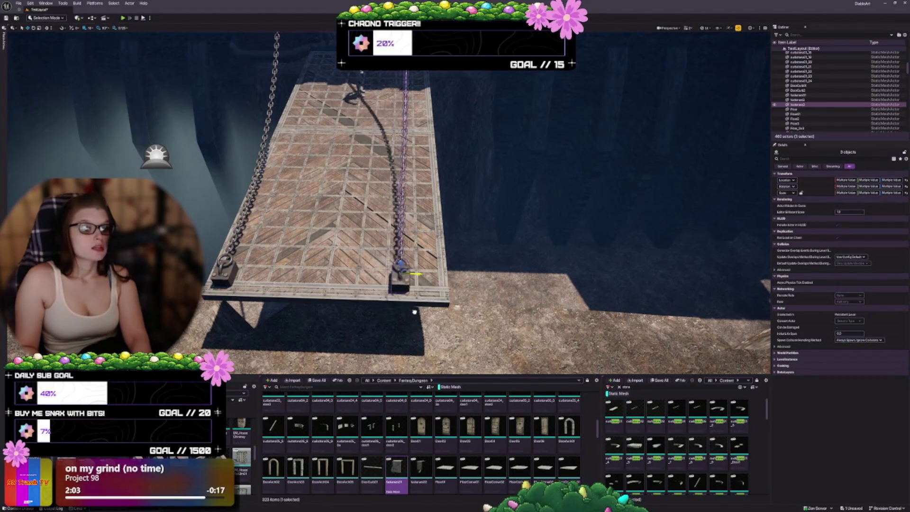
drag(415, 311, 437, 317)
drag(431, 265, 365, 247)
drag(491, 303, 491, 303)
click(566, 300)
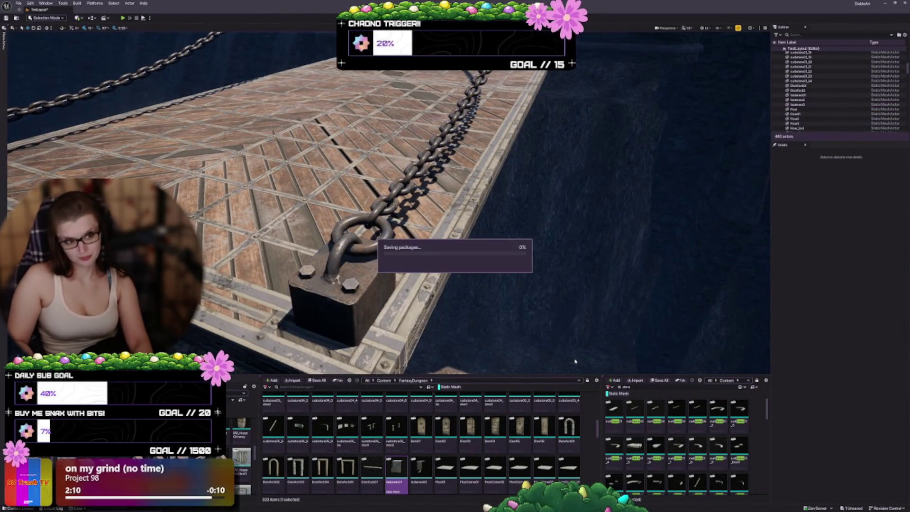
Delete the stray MarketCover actor from the distant landscape.
drag(495, 313, 496, 313)
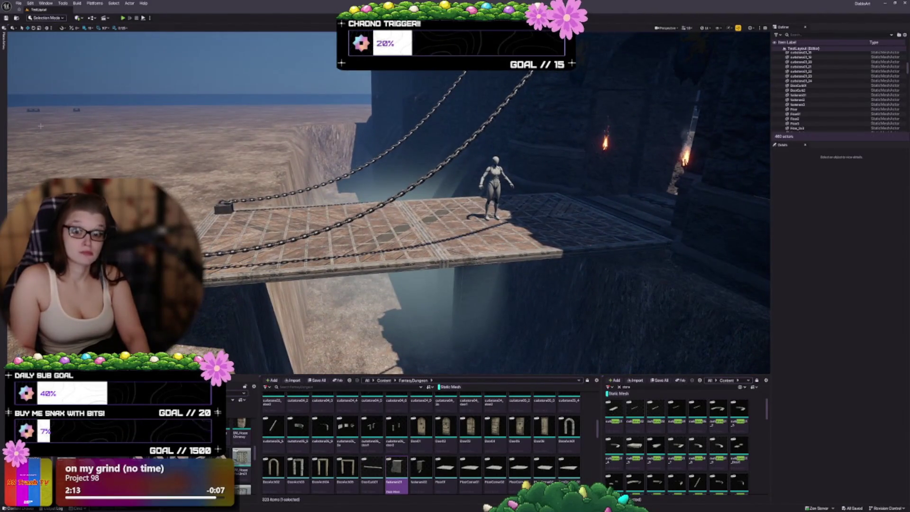
click(33, 109)
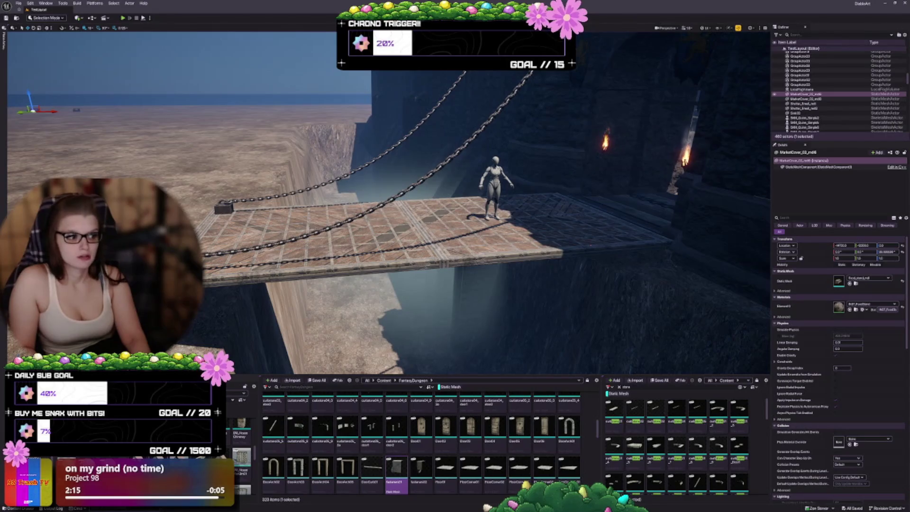
key(Delete)
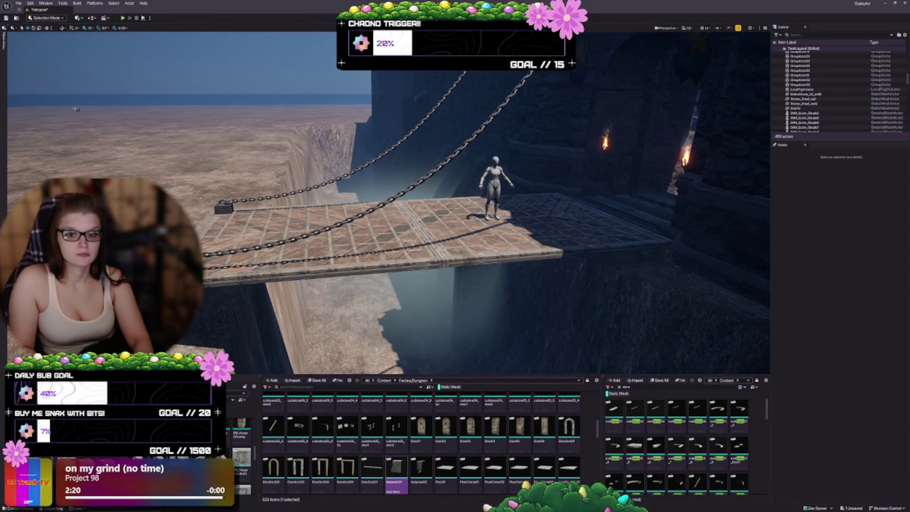
click(75, 110)
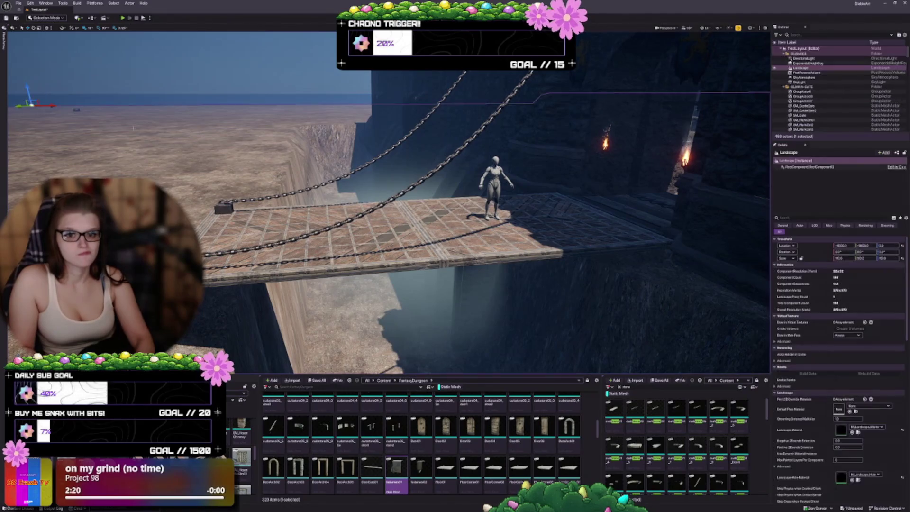
click(75, 104)
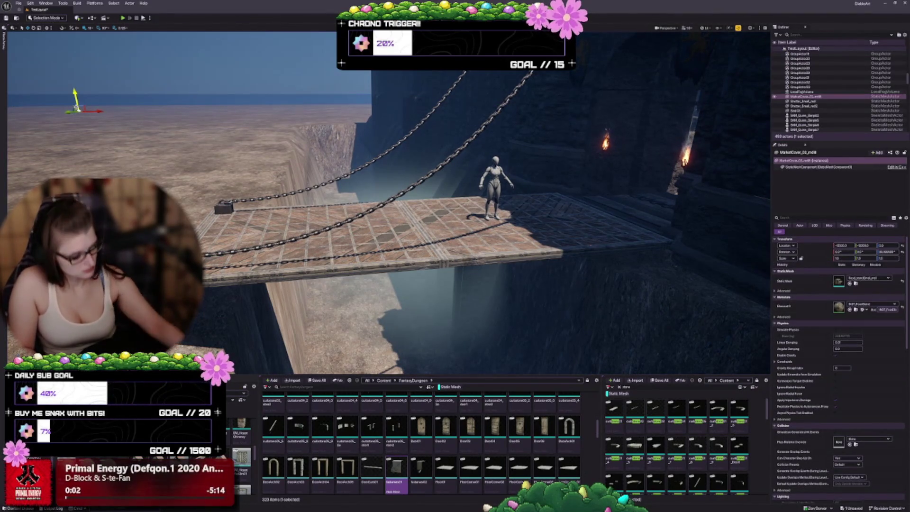
key(Escape)
Save the level with Ctrl+S.
drag(459, 223, 459, 199)
key(ctrl+s)
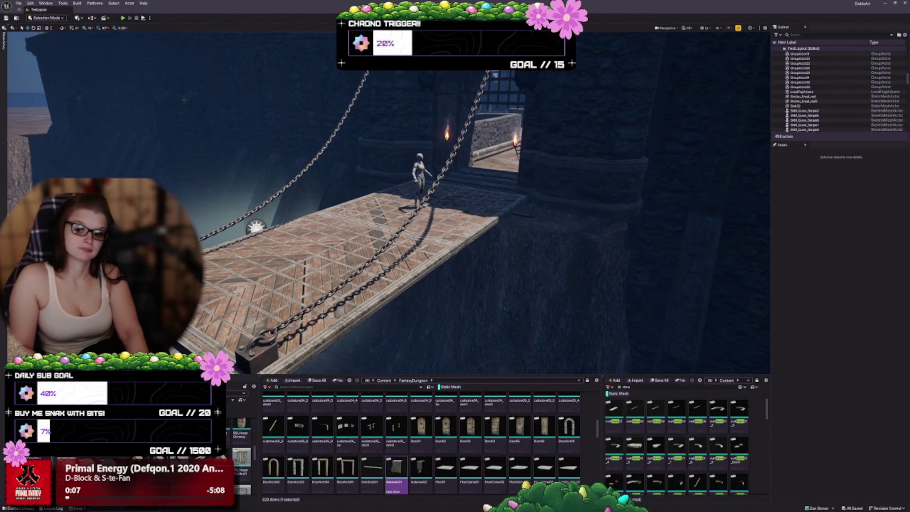
mouse_move(493, 292)
mouse_down()
mouse_move(512, 280)
mouse_move(494, 292)
mouse_up()
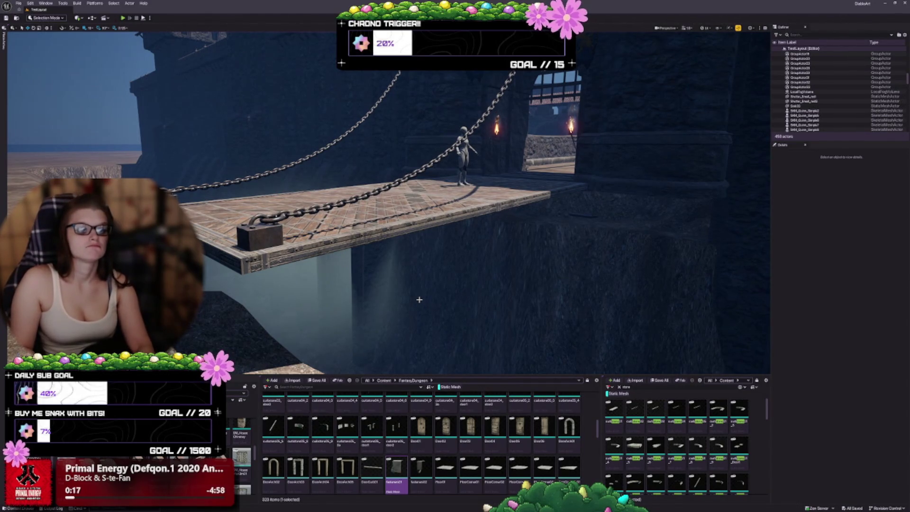
click(420, 470)
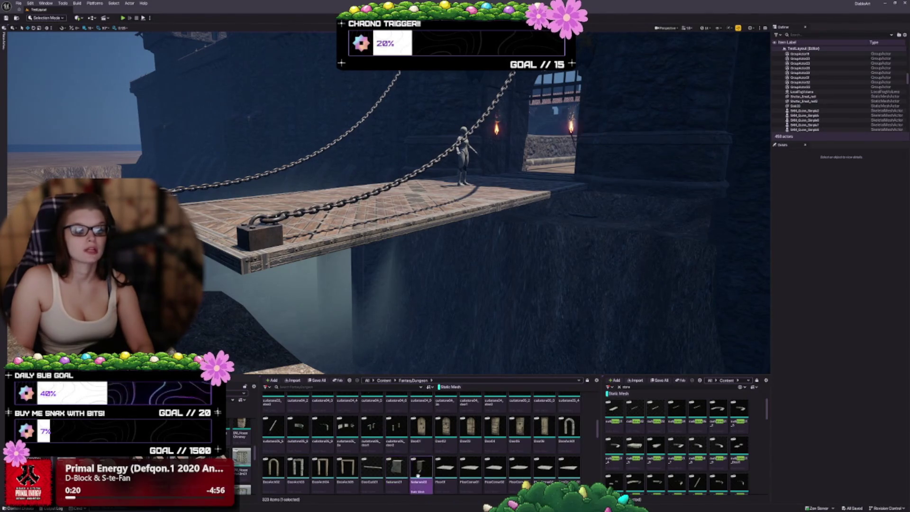
mouse_move(467, 124)
mouse_down()
mouse_move(484, 111)
mouse_move(467, 124)
mouse_up()
click(434, 180)
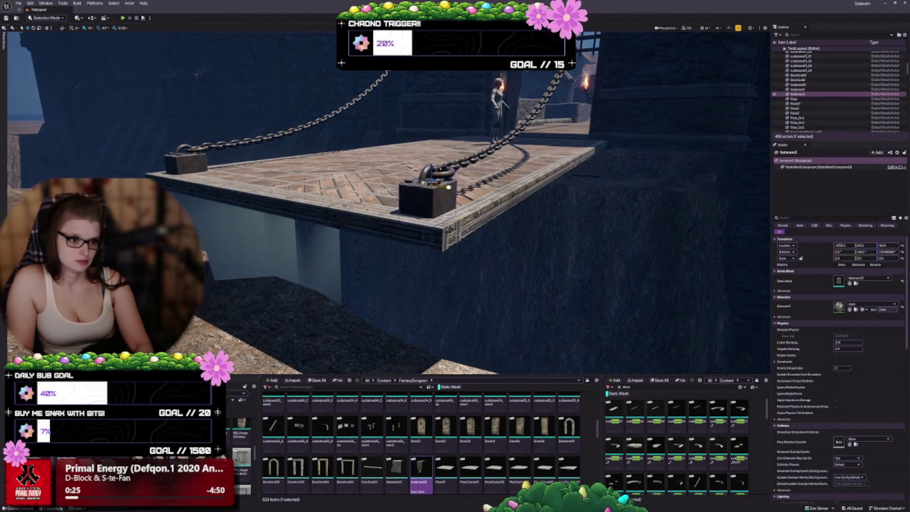
drag(448, 187, 415, 181)
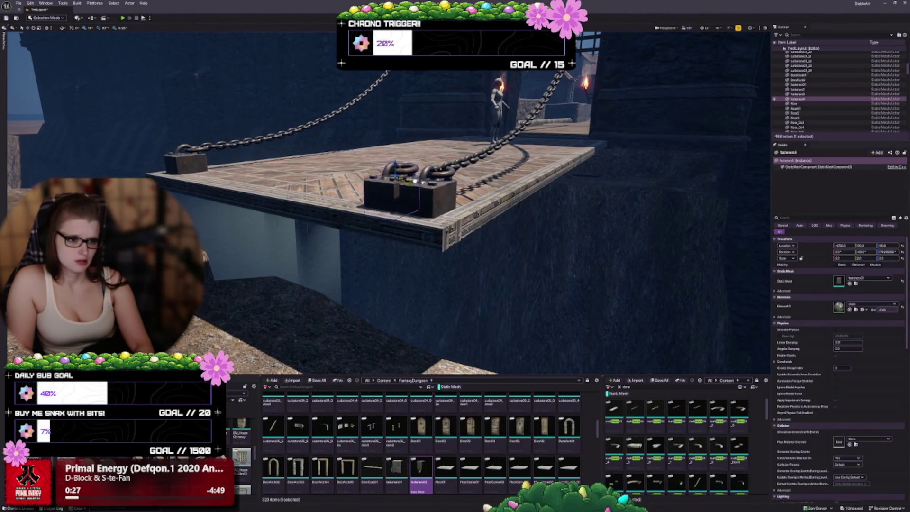
click(851, 283)
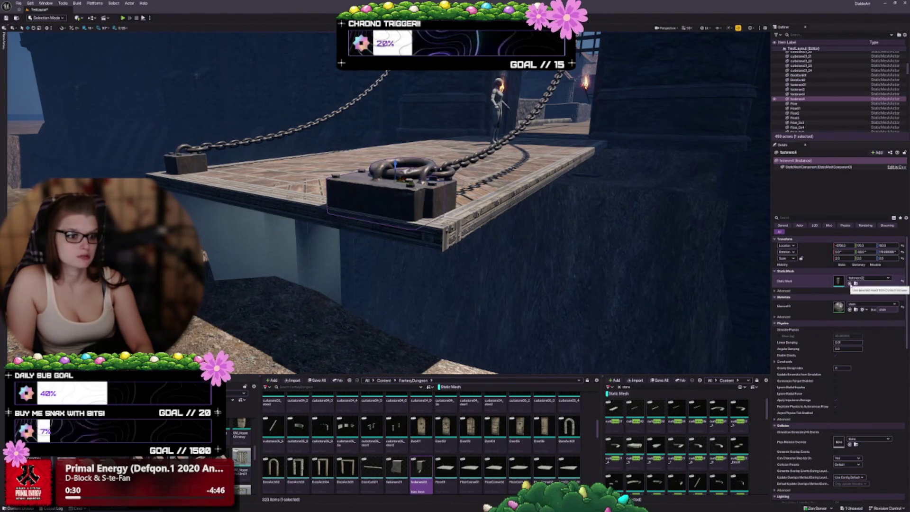
key(f)
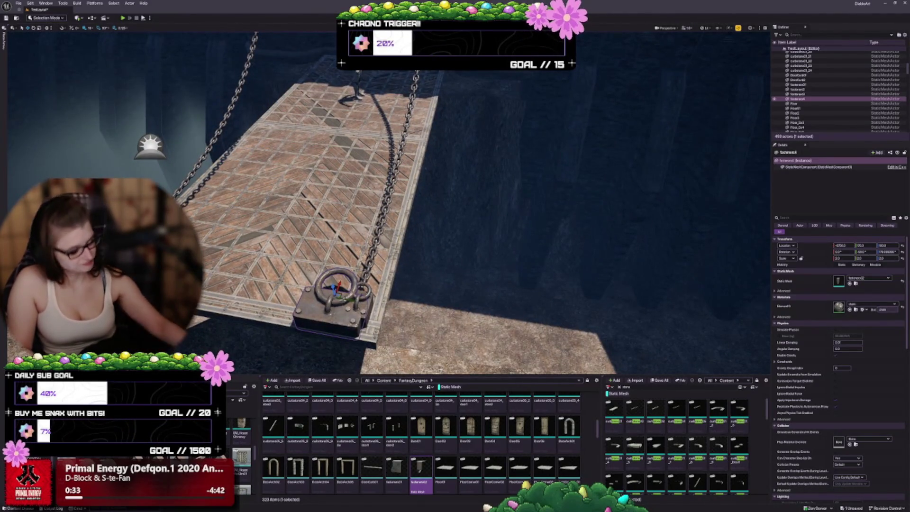
key(Delete)
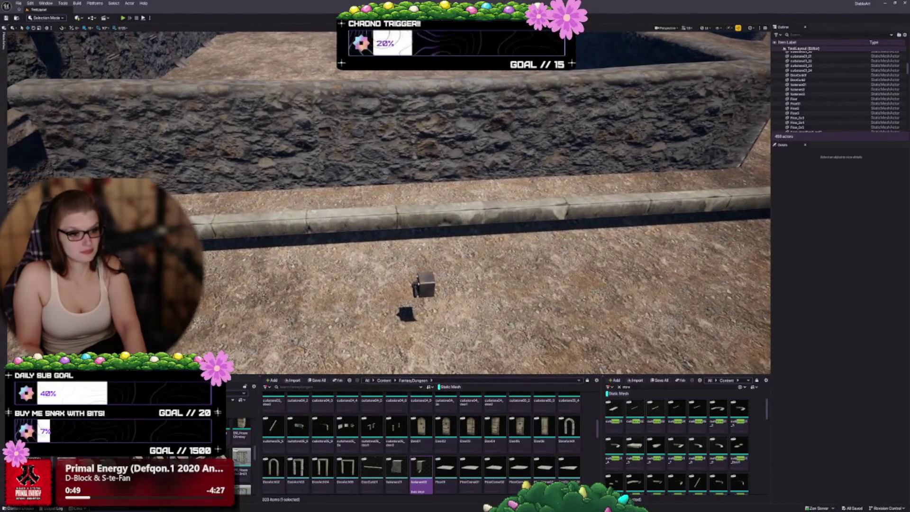
Delete the test cube and browse the Content Browser for railing assets.
click(422, 285)
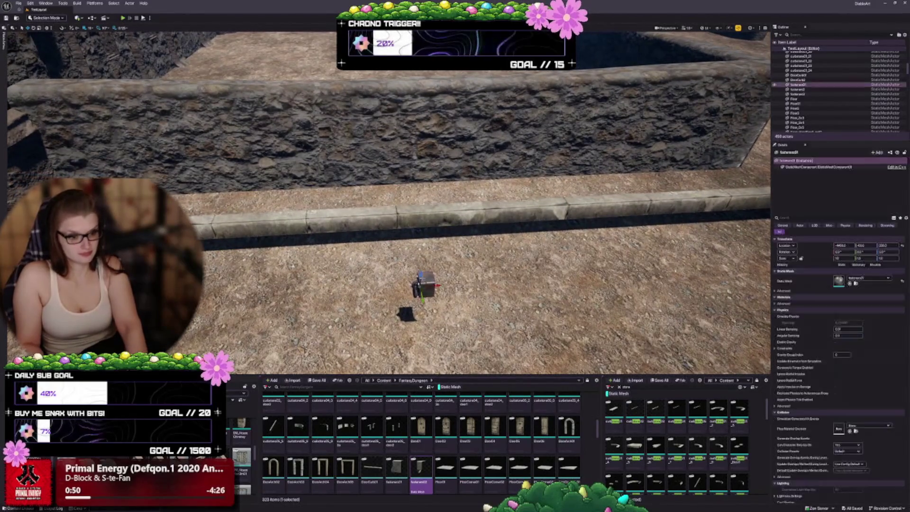
key(Delete)
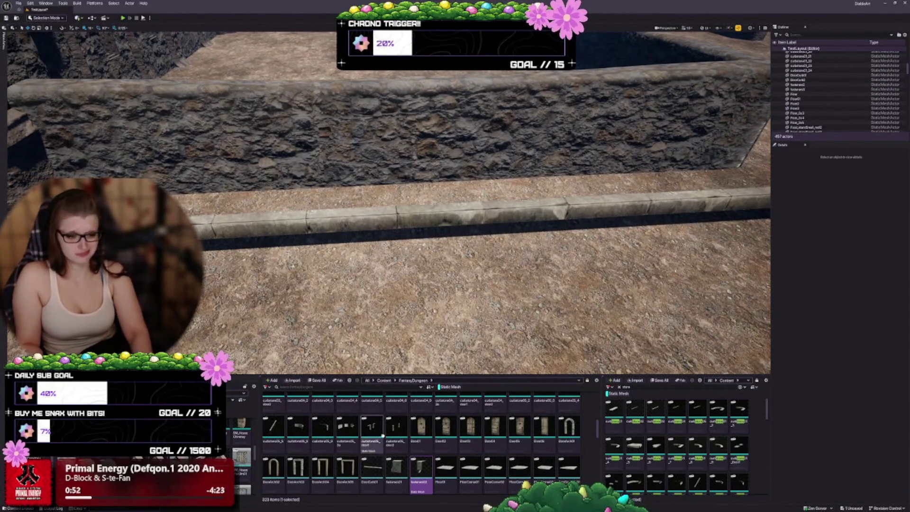
scroll(518, 475, down, 1)
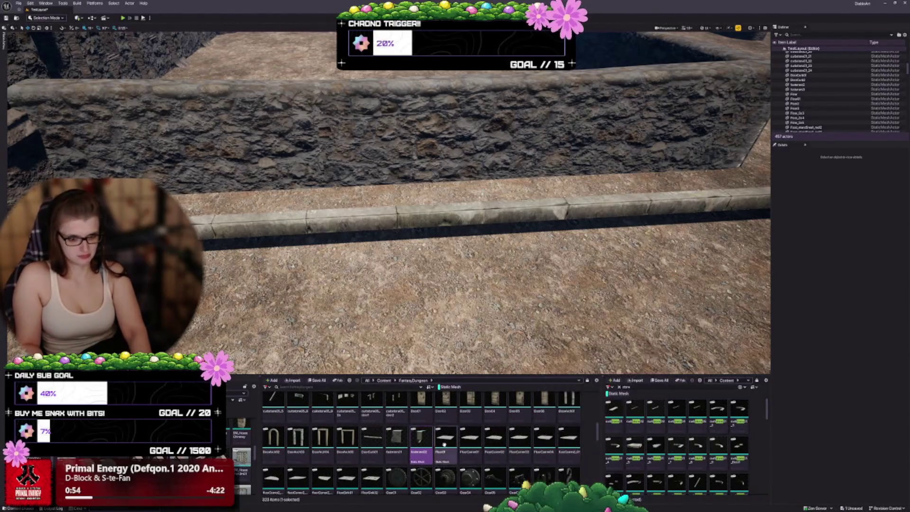
scroll(435, 446, down, 1)
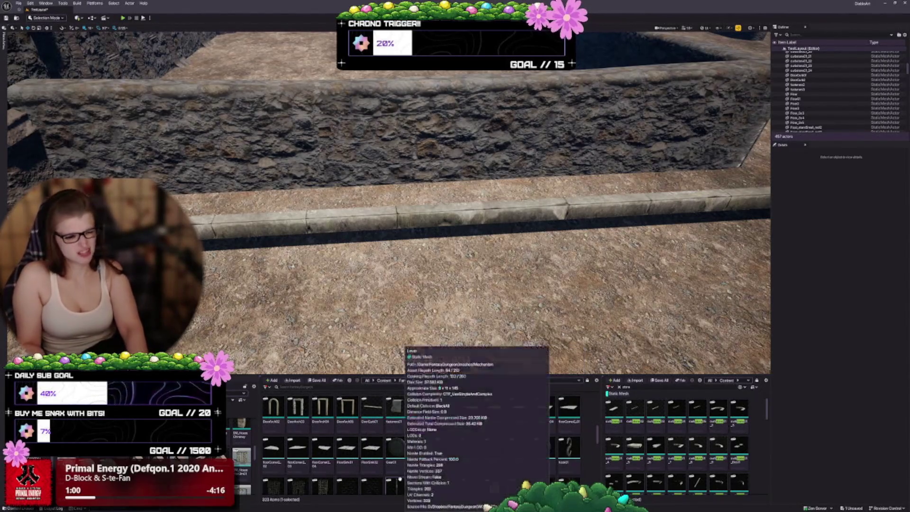
scroll(378, 488, down, 1)
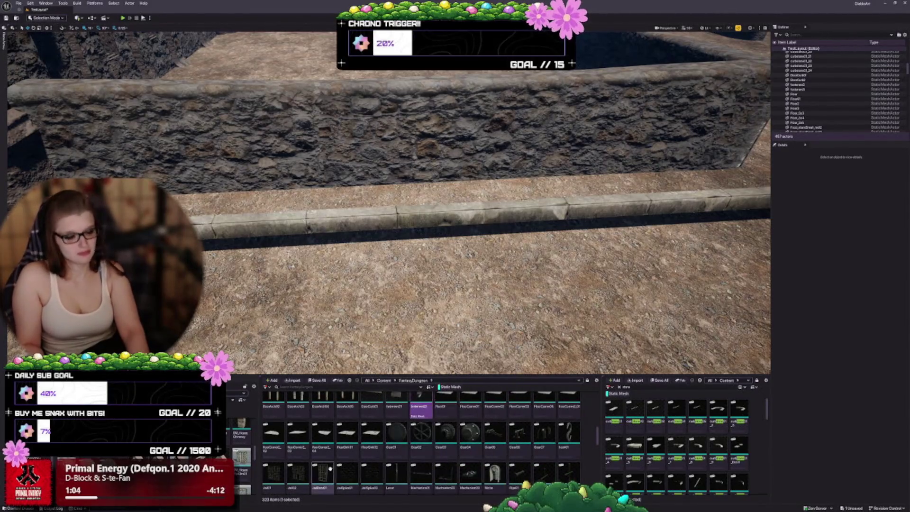
scroll(347, 432, down, 4)
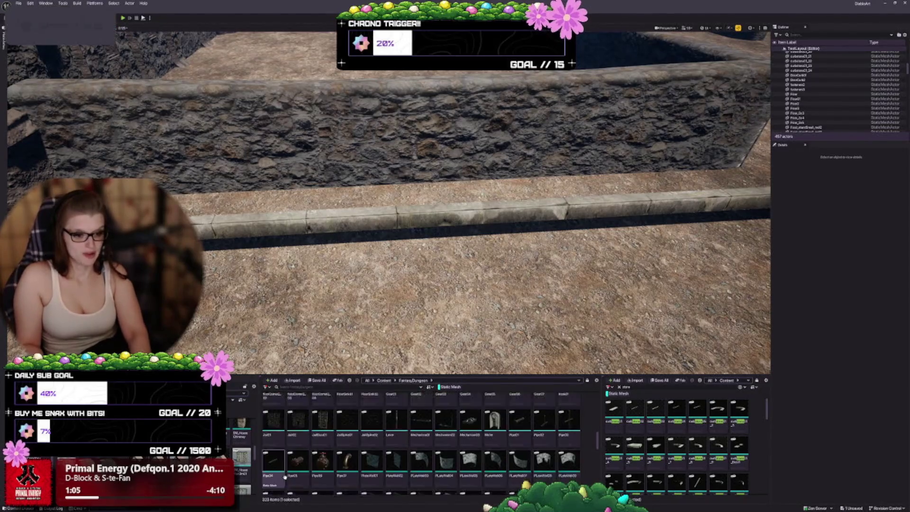
scroll(445, 460, up, 1)
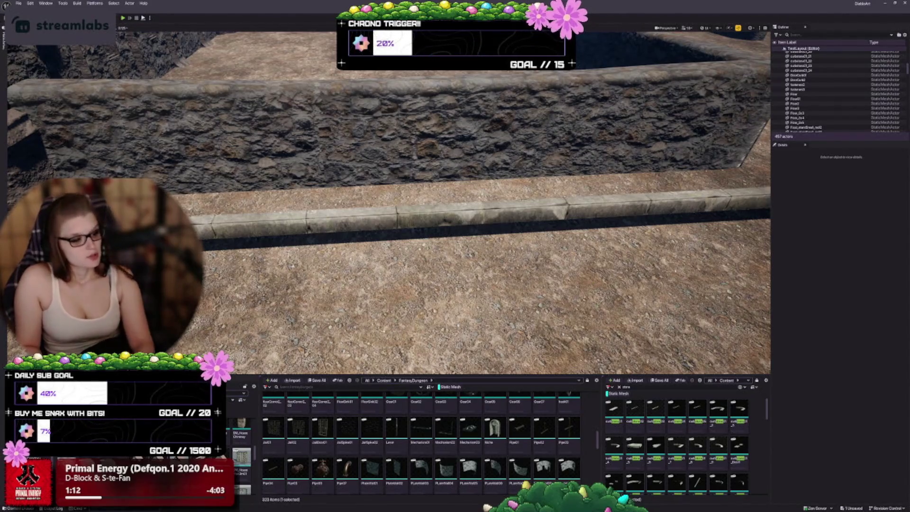
scroll(356, 435, down, 2)
right_click(356, 435)
scroll(356, 435, down, 1)
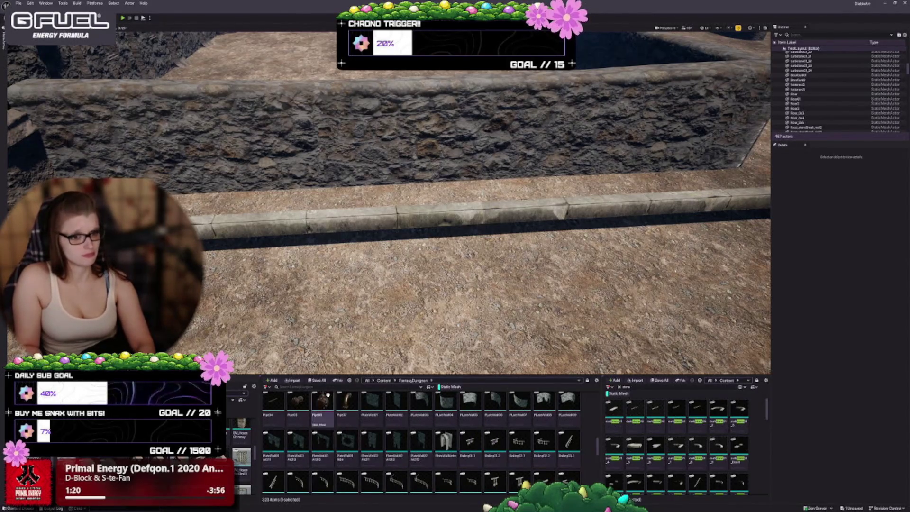
mouse_move(327, 394)
Place Railing01_1 by the wall, turn it parallel to the wall, and move it onto the curb.
drag(474, 261, 467, 239)
mouse_move(469, 441)
mouse_down()
mouse_move(353, 156)
mouse_move(355, 179)
mouse_up()
scroll(355, 179, up, 3)
key(e)
drag(342, 177, 342, 175)
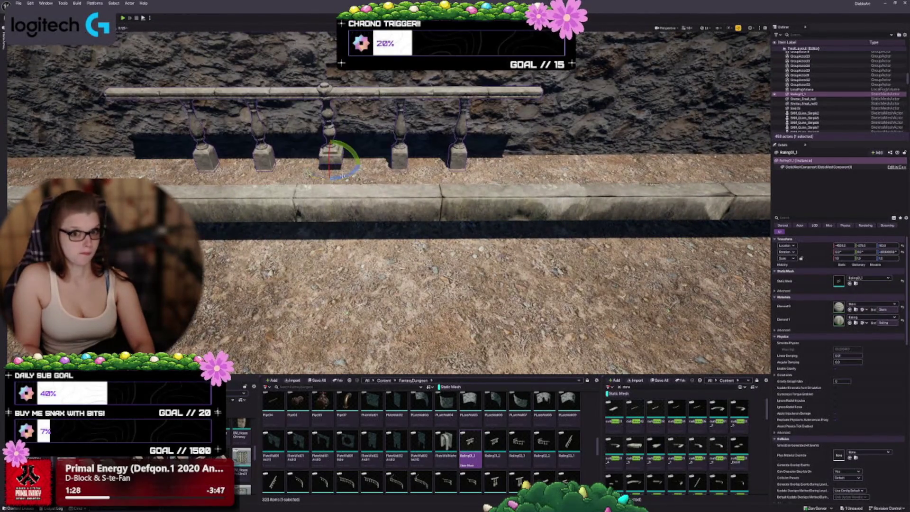
key(w)
key(f)
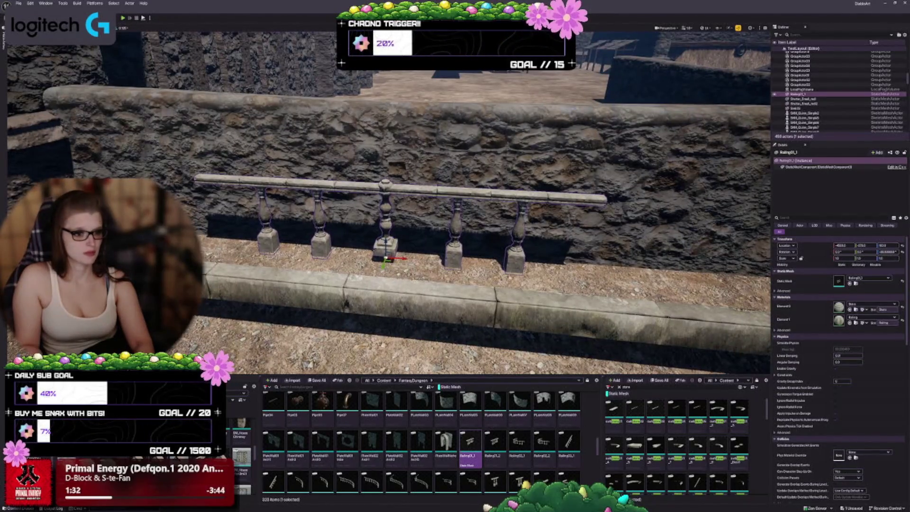
drag(382, 267, 374, 288)
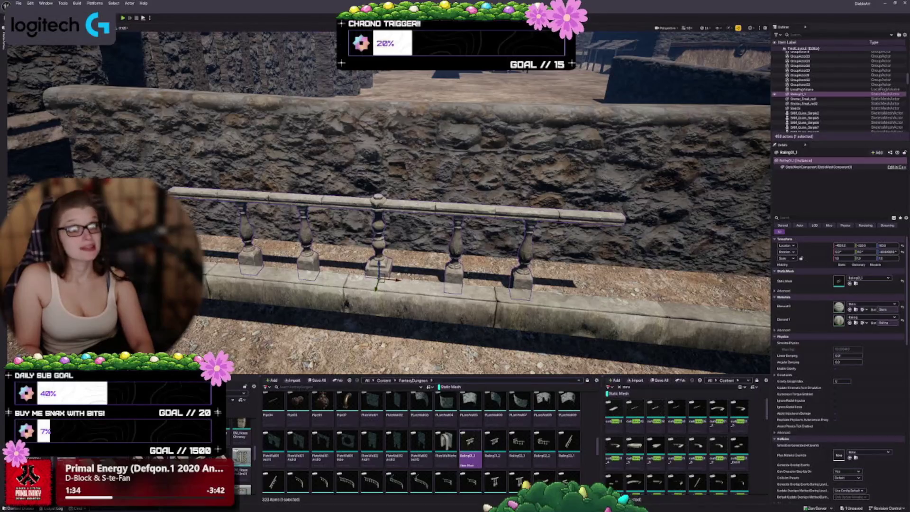
Try the railing's Static Mesh as Railing01_2, then switch back to Railing01_1.
click(494, 441)
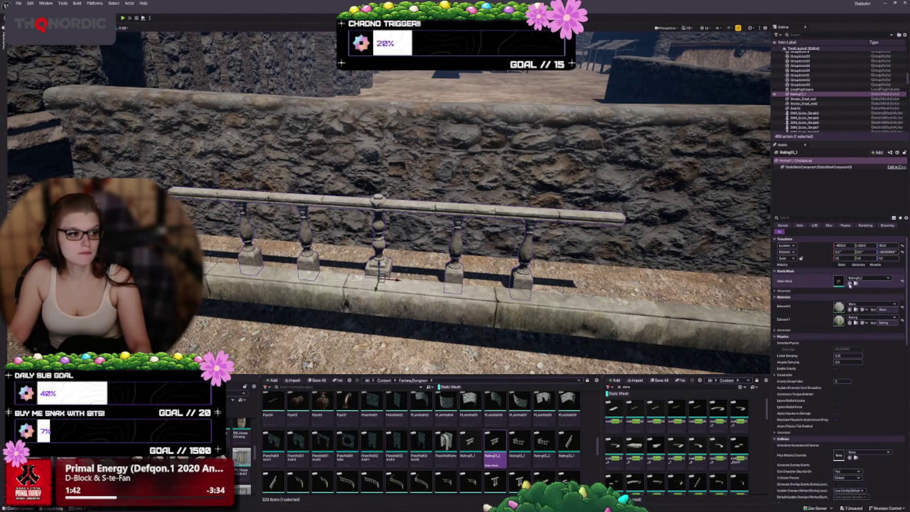
click(849, 283)
click(469, 433)
click(496, 442)
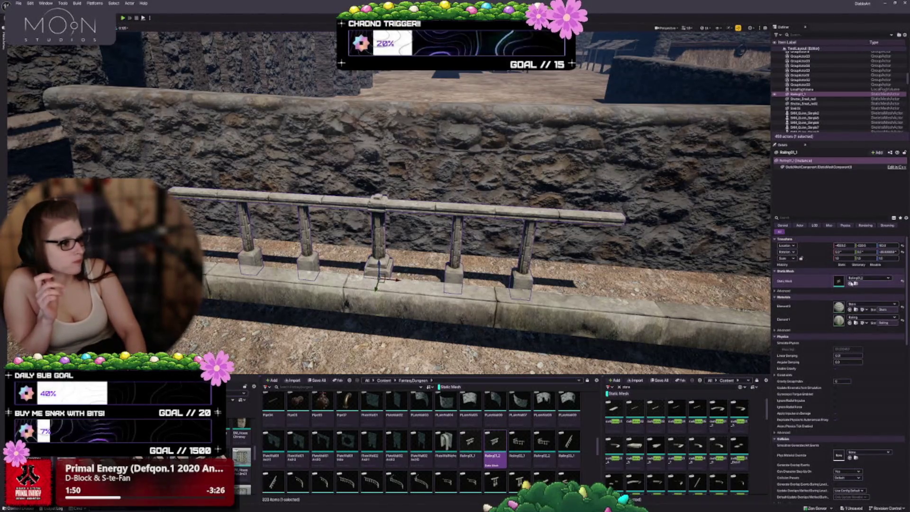
click(469, 441)
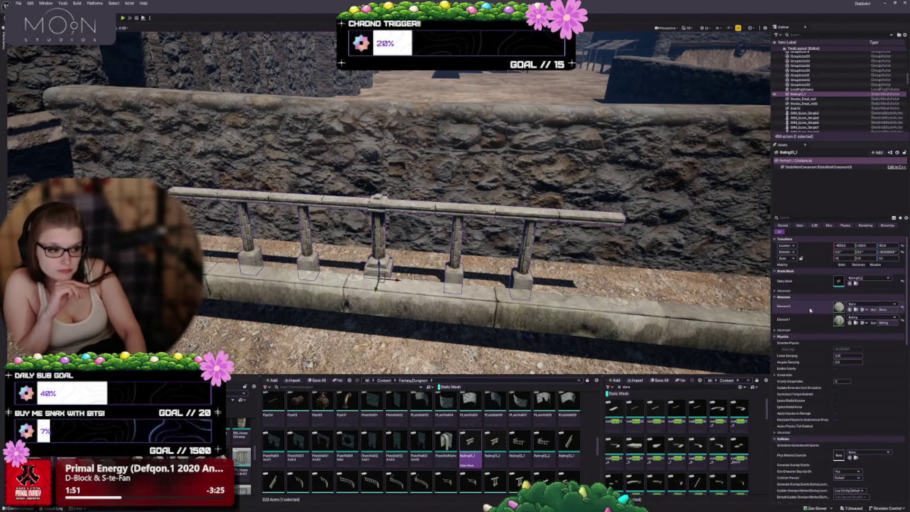
click(850, 283)
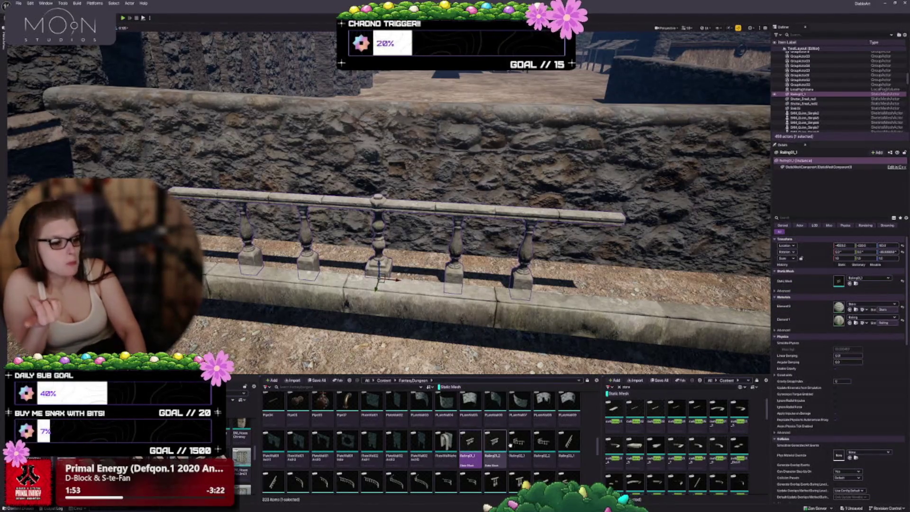
Swap the railing through Railing06_1 and Railing06_2, settling on the low Railing_base mesh.
scroll(464, 434, down, 1)
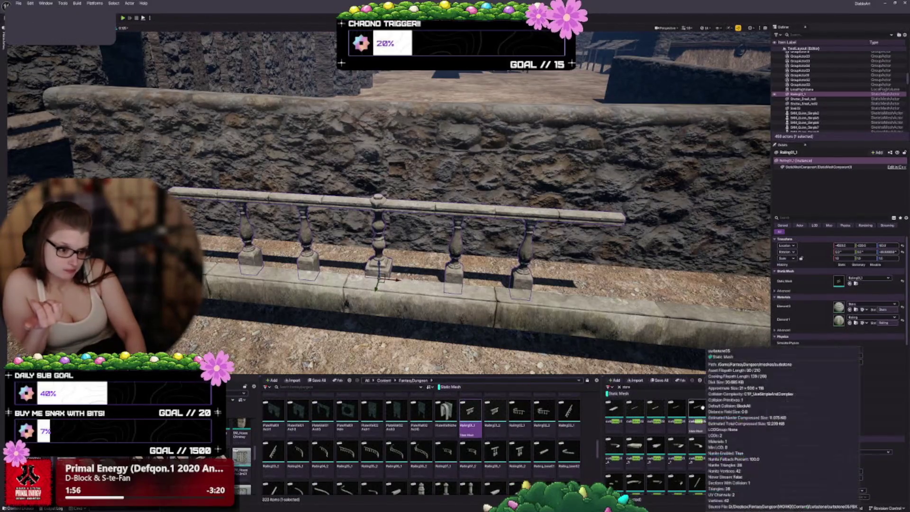
mouse_move(578, 439)
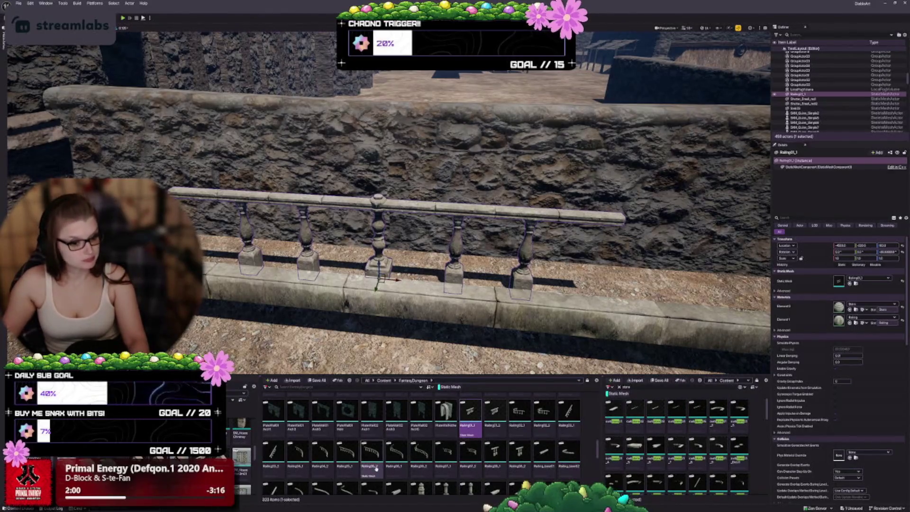
scroll(573, 436, down, 1)
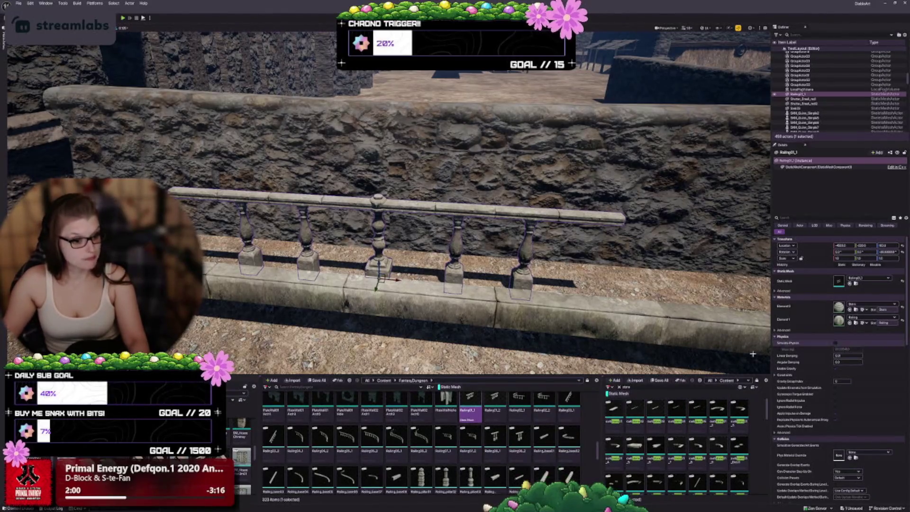
click(495, 437)
click(849, 284)
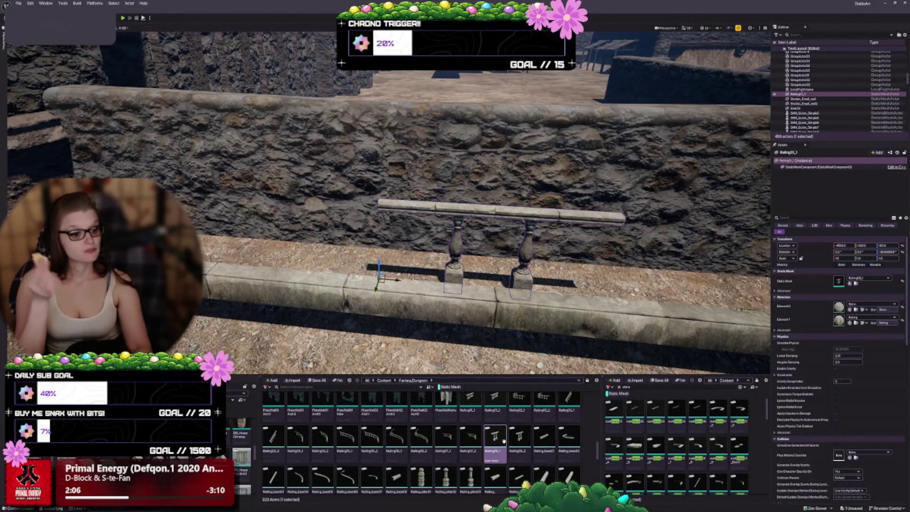
click(519, 437)
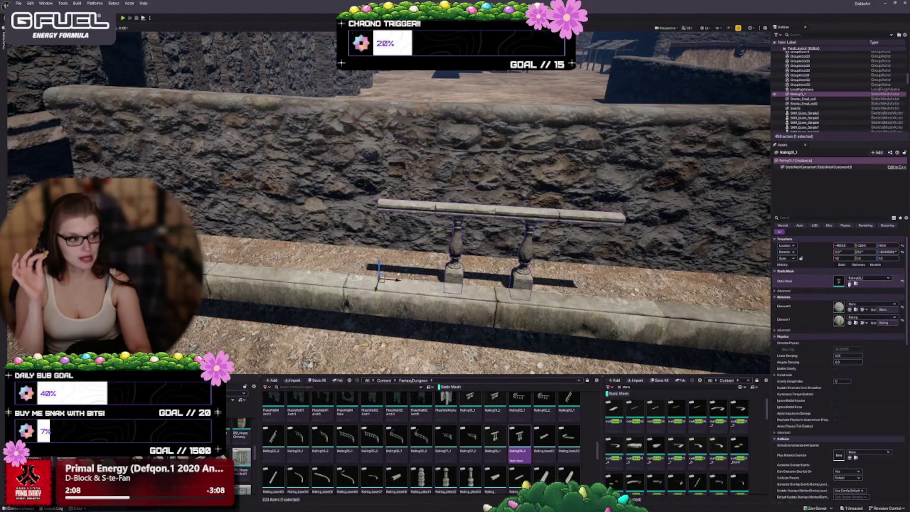
click(848, 283)
click(544, 436)
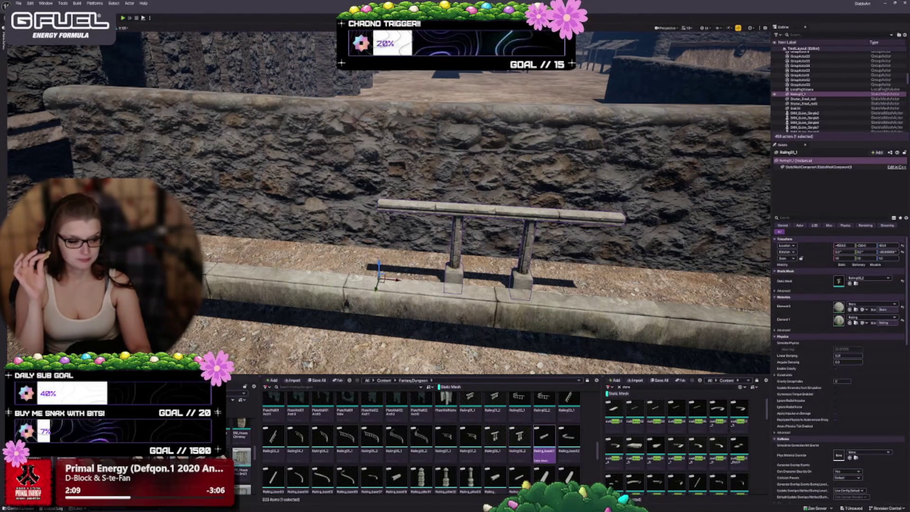
click(849, 284)
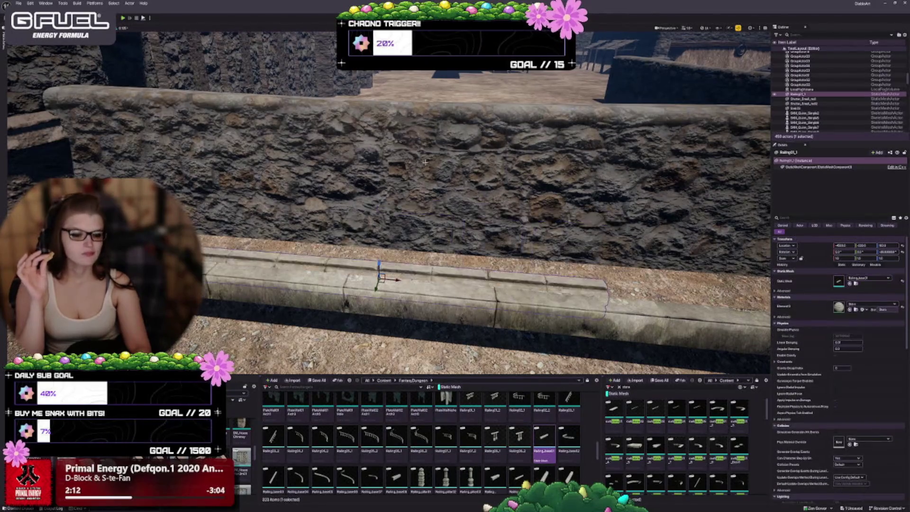
Raise the railing base on Z above the curb.
key(w)
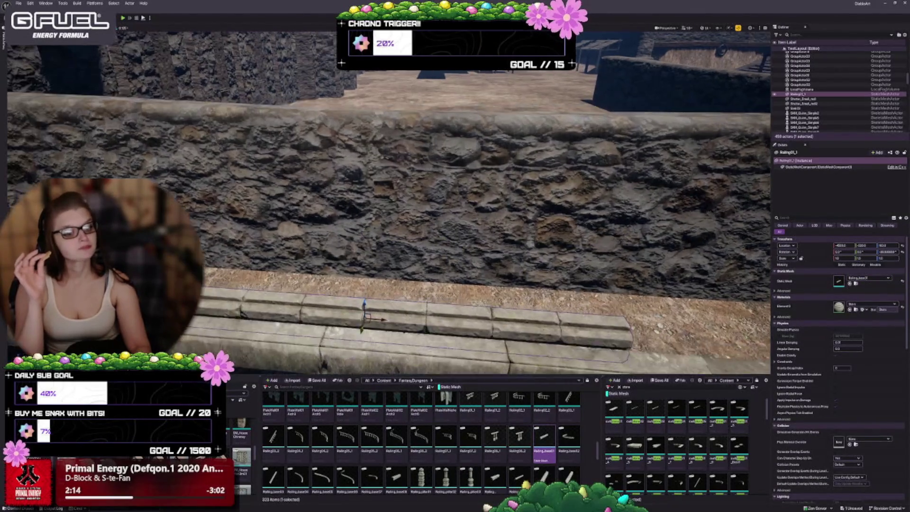
drag(383, 279, 377, 240)
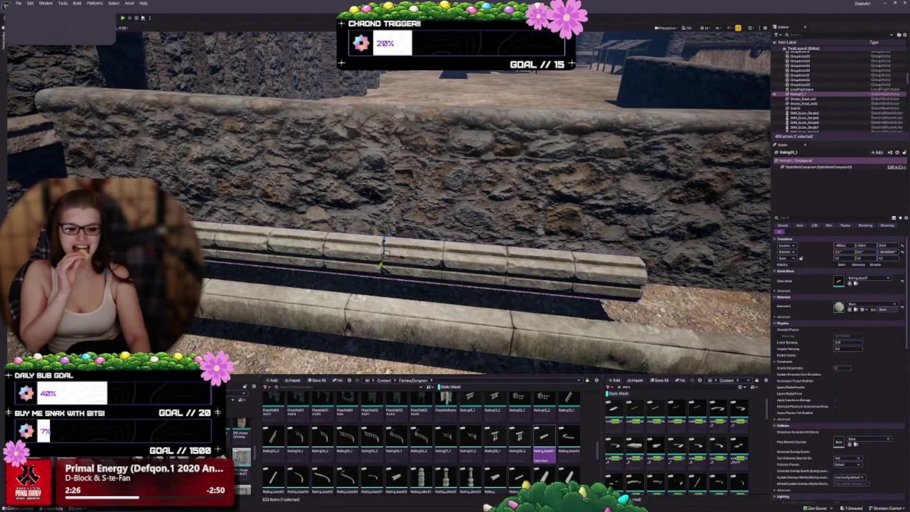
drag(340, 269, 340, 313)
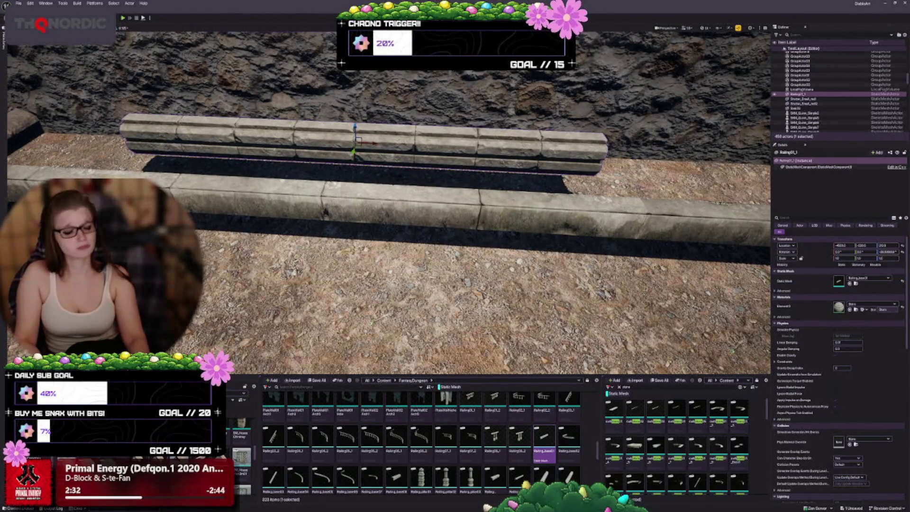
scroll(370, 190, down, 5)
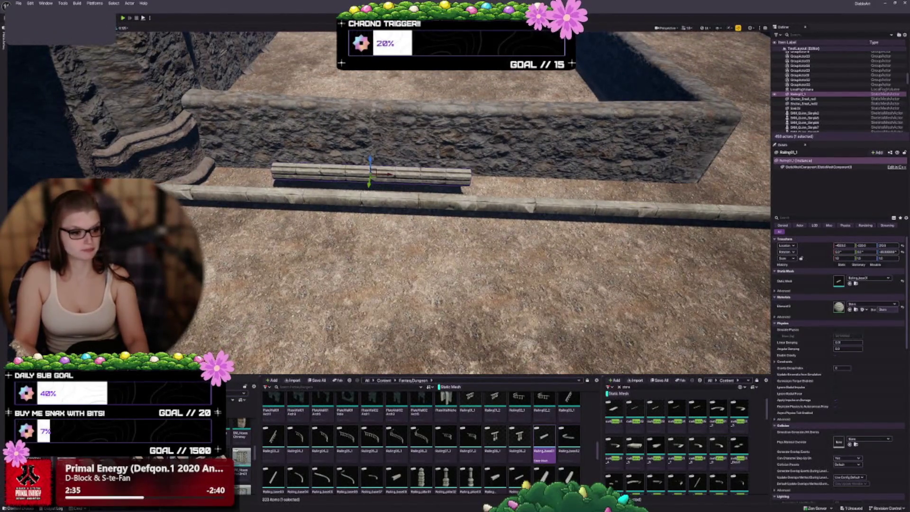
scroll(389, 204, up, 5)
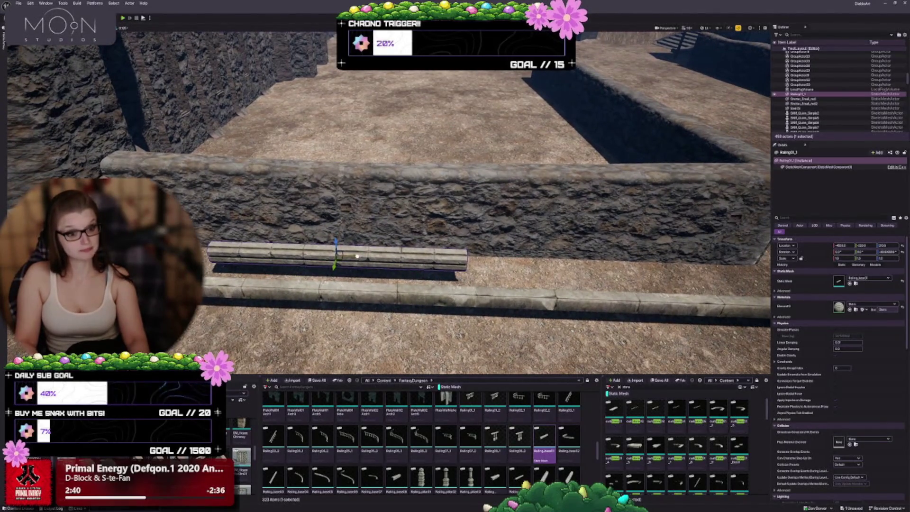
Alt-drag a copy of the base rightward along the curb and set its mesh to Railing_base02.
mouse_move(358, 256)
mouse_down()
mouse_move(634, 273)
mouse_move(622, 272)
mouse_up()
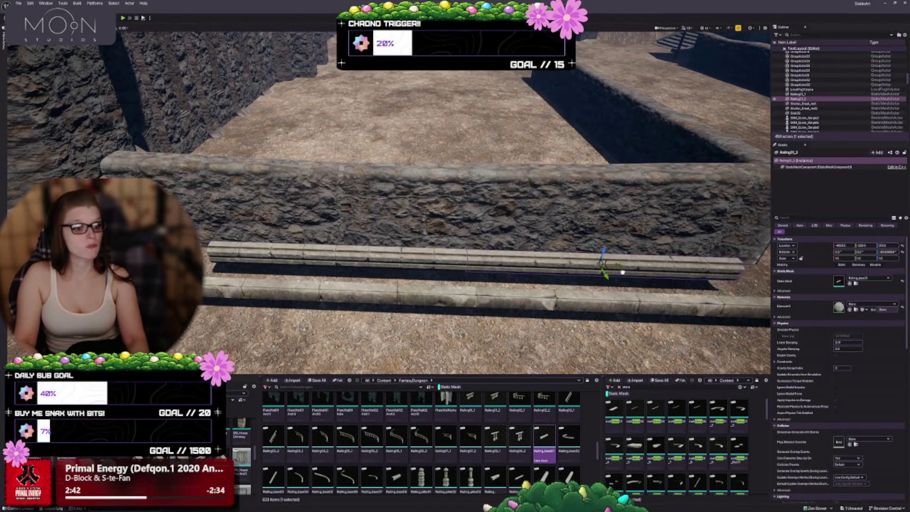
key(d)
click(568, 454)
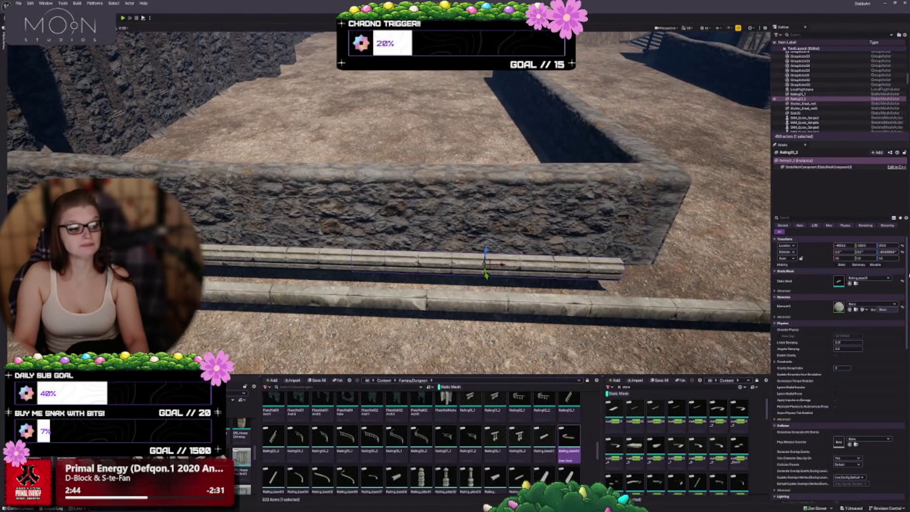
click(849, 283)
drag(394, 242, 394, 298)
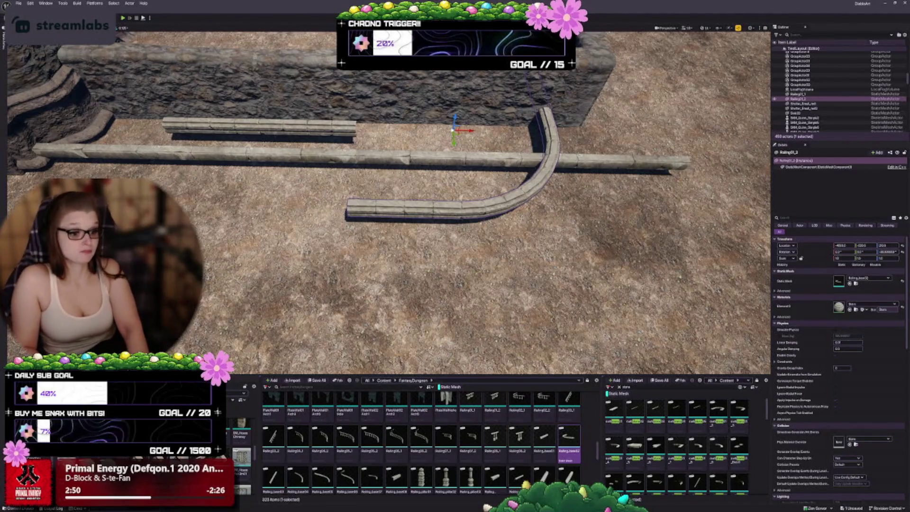
Line up the short upper railing with the end of the curved railing.
scroll(346, 427, down, 2)
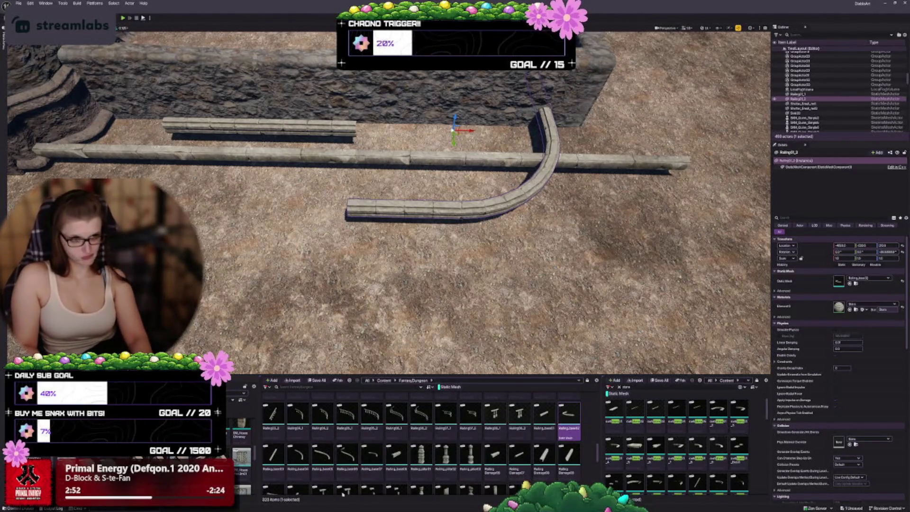
click(341, 133)
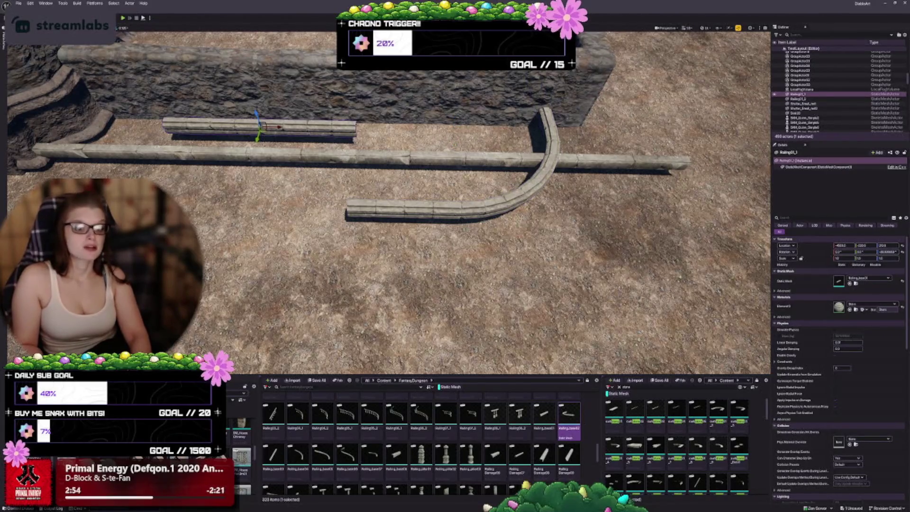
drag(256, 137, 232, 218)
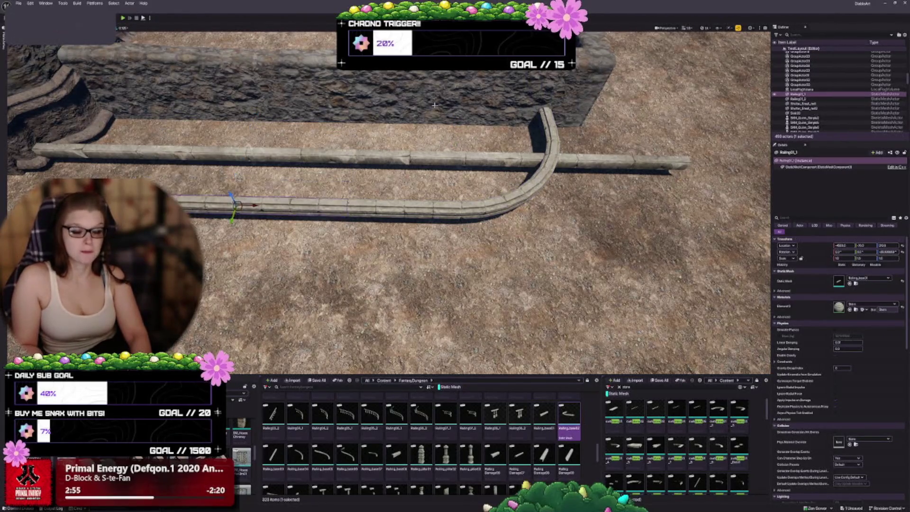
ctrl+click(406, 213)
mouse_move(405, 213)
mouse_down()
mouse_move(297, 99)
mouse_move(474, 112)
mouse_move(455, 107)
mouse_move(478, 142)
mouse_move(435, 159)
mouse_move(401, 153)
mouse_up()
key(Escape)
Place straight and curved Railing_base test pieces on the floor and delete each one.
drag(274, 455, 334, 205)
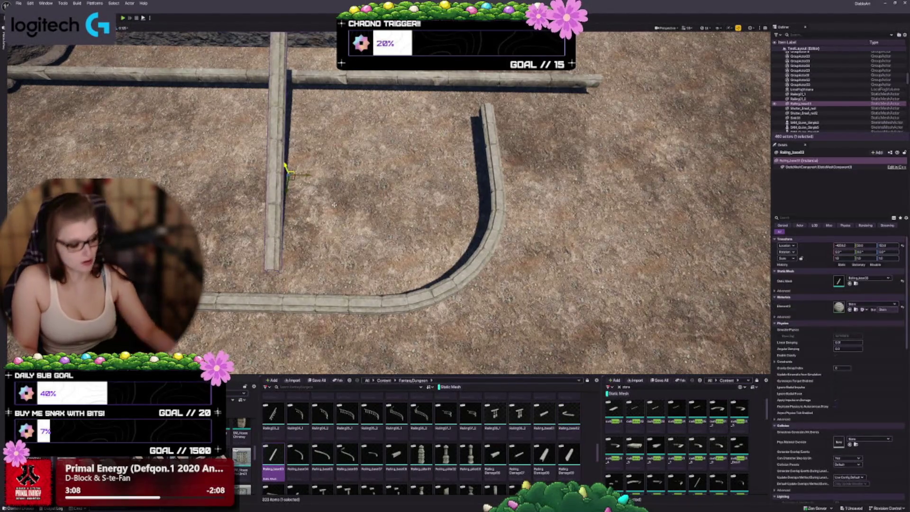
key(Delete)
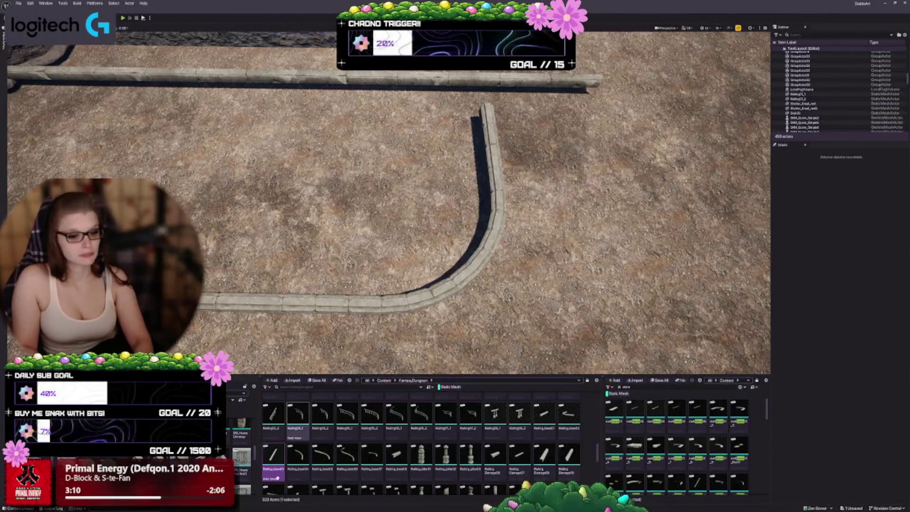
mouse_move(383, 472)
mouse_down()
mouse_move(312, 199)
mouse_move(287, 174)
mouse_up()
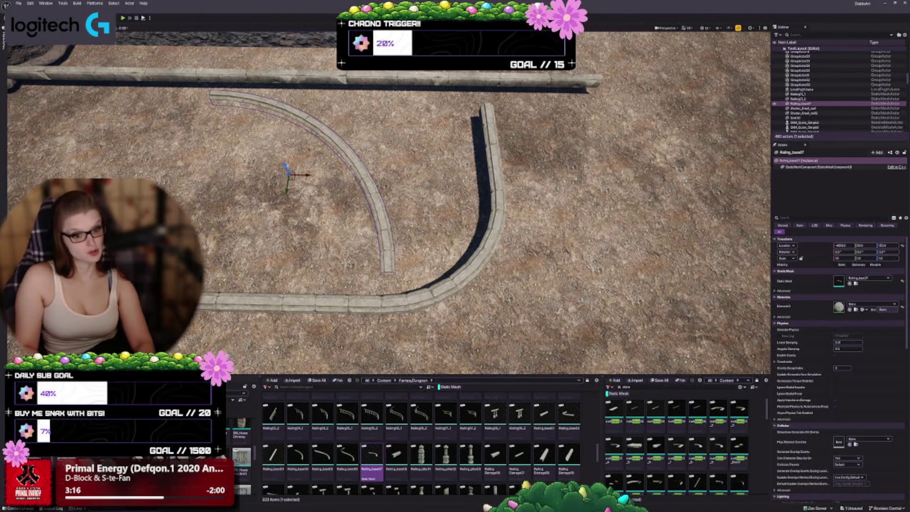
click(360, 303)
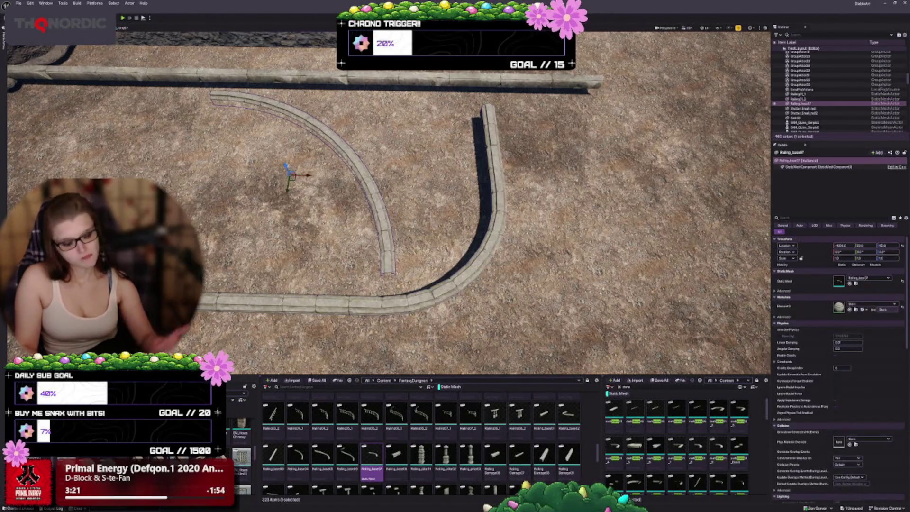
key(Delete)
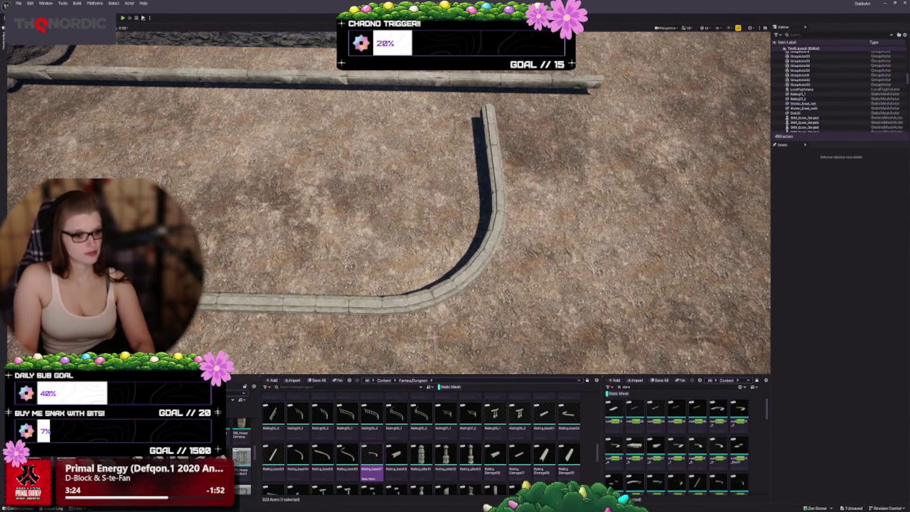
mouse_move(397, 455)
mouse_down()
mouse_move(353, 204)
mouse_move(354, 120)
mouse_up()
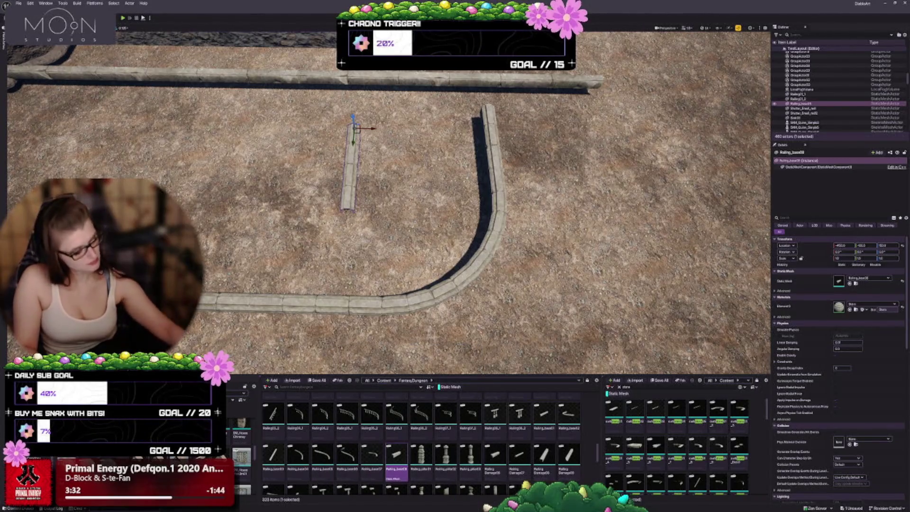
key(Delete)
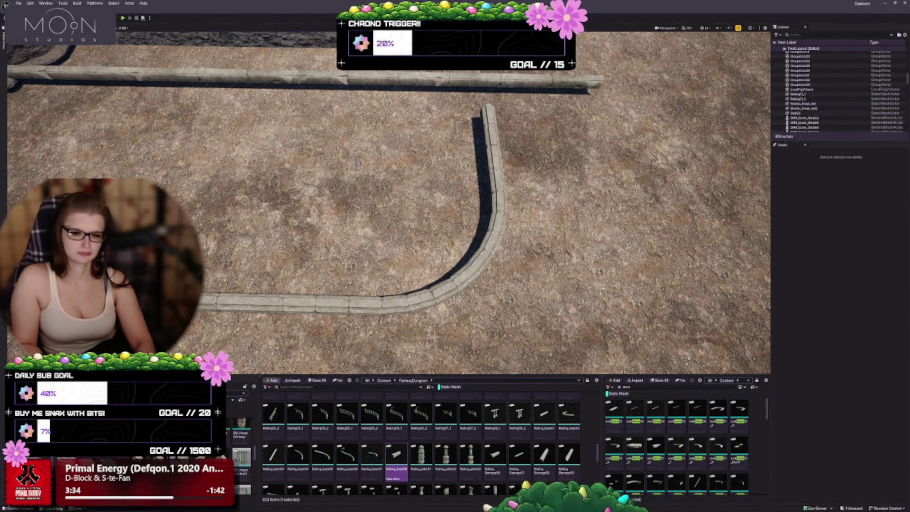
Delete the short Railing01_1 and U-shaped Railing01_2 railing pieces.
key(ctrl+z)
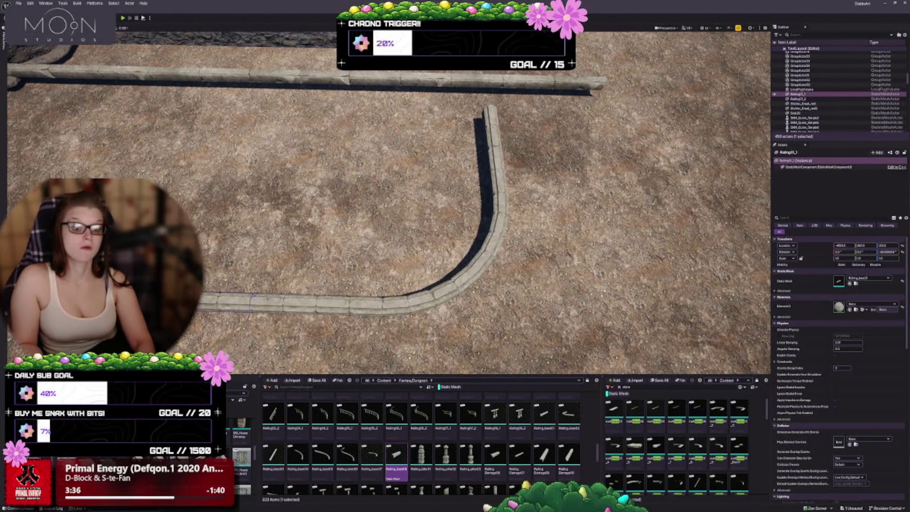
key(ctrl+z)
key(Delete)
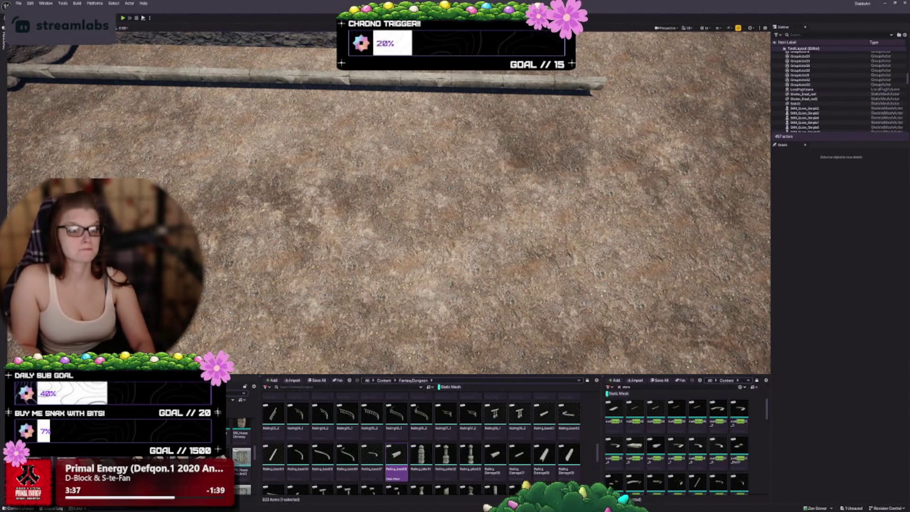
scroll(388, 204, down, 5)
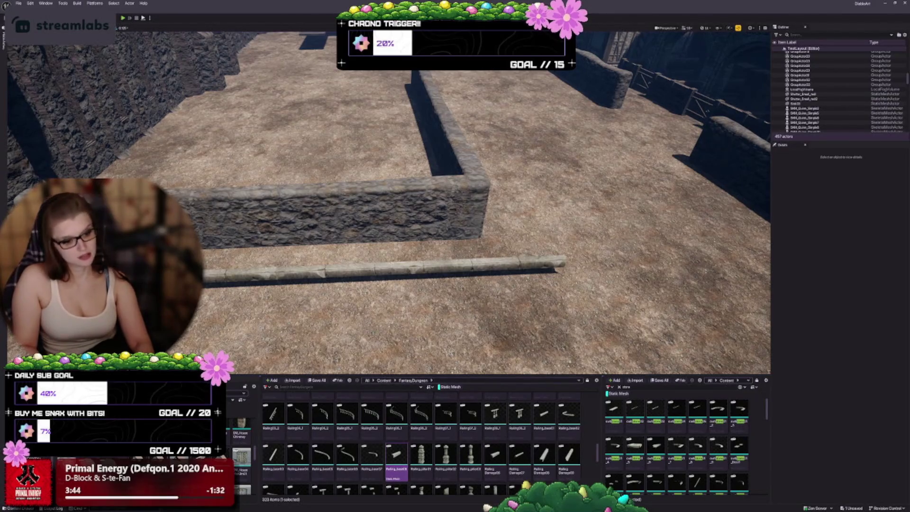
scroll(389, 237, up, 5)
Place a Railing_pillar01 post at ground level on the courtyard floor.
mouse_move(421, 455)
mouse_down()
mouse_move(356, 260)
mouse_move(334, 265)
mouse_up()
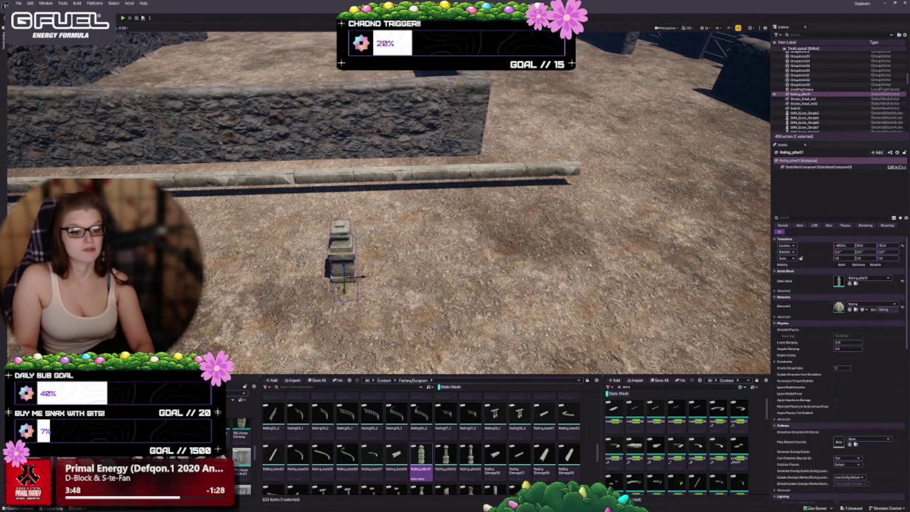
key(w)
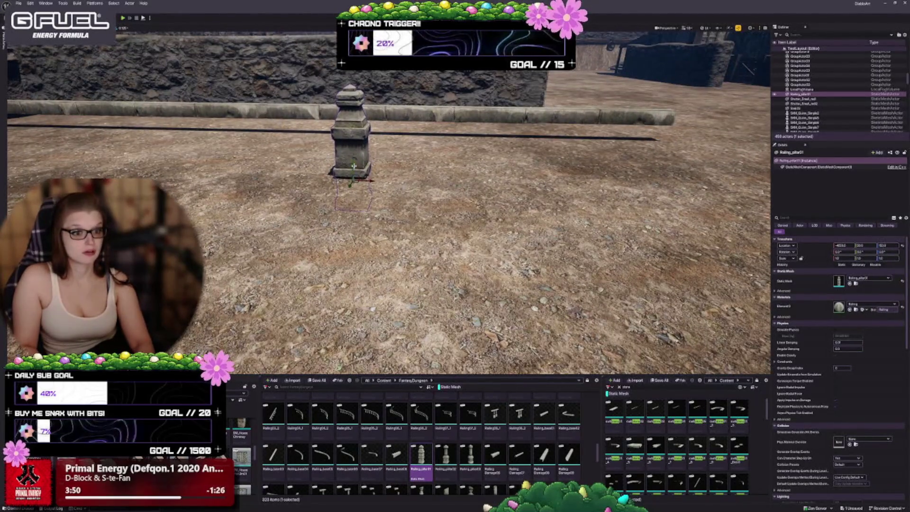
drag(354, 166, 351, 148)
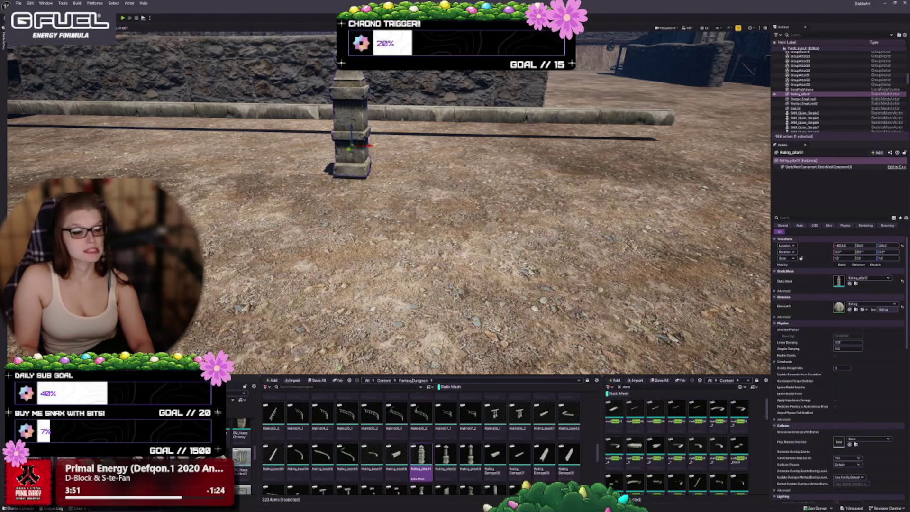
Duplicate the pillar twice to the right, swapping the meshes to Railing_pillar02 and Railing_pillar03.
drag(368, 145, 405, 146)
click(446, 458)
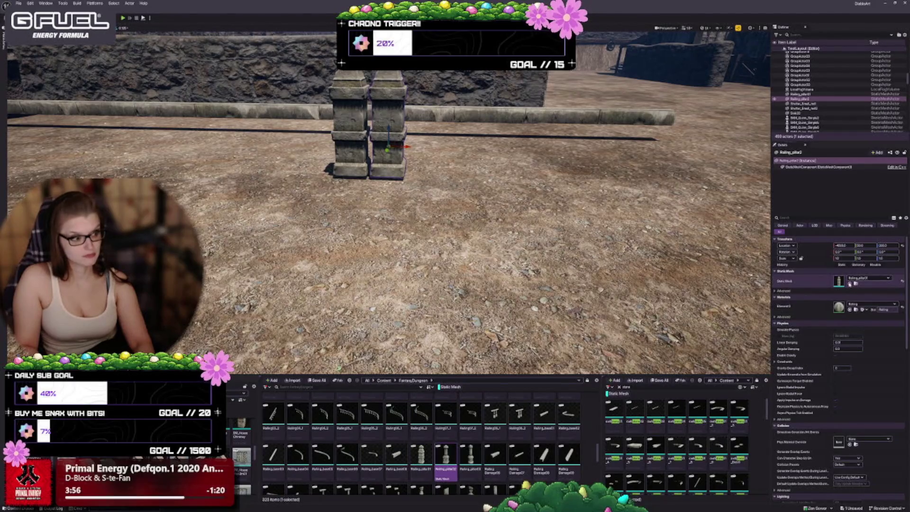
click(850, 284)
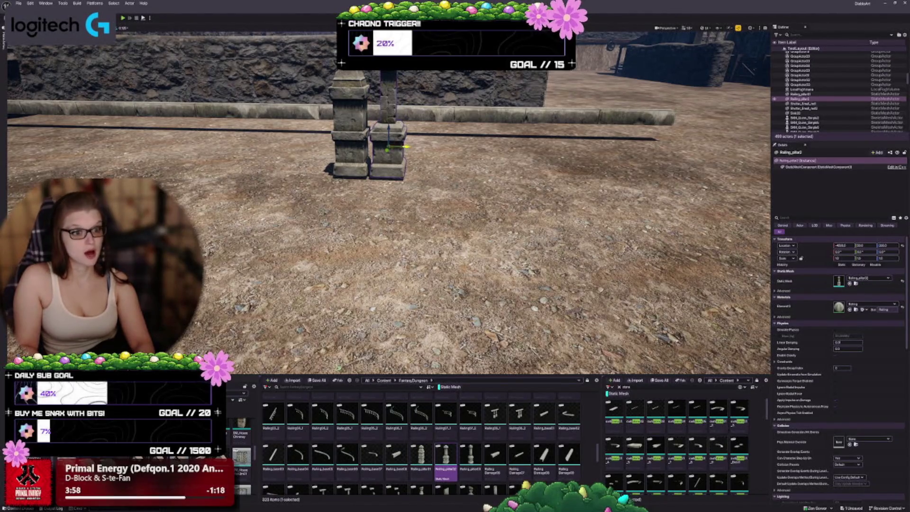
drag(404, 147, 442, 147)
click(470, 457)
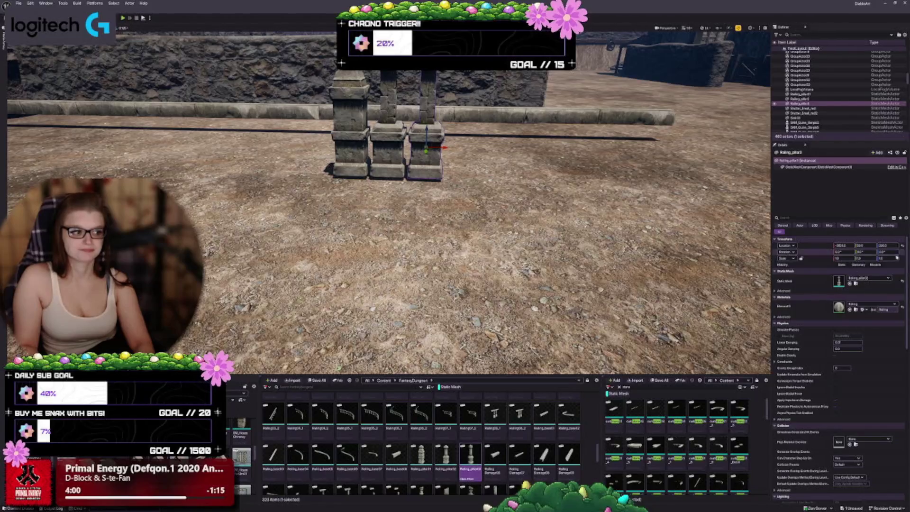
click(849, 284)
key(Escape)
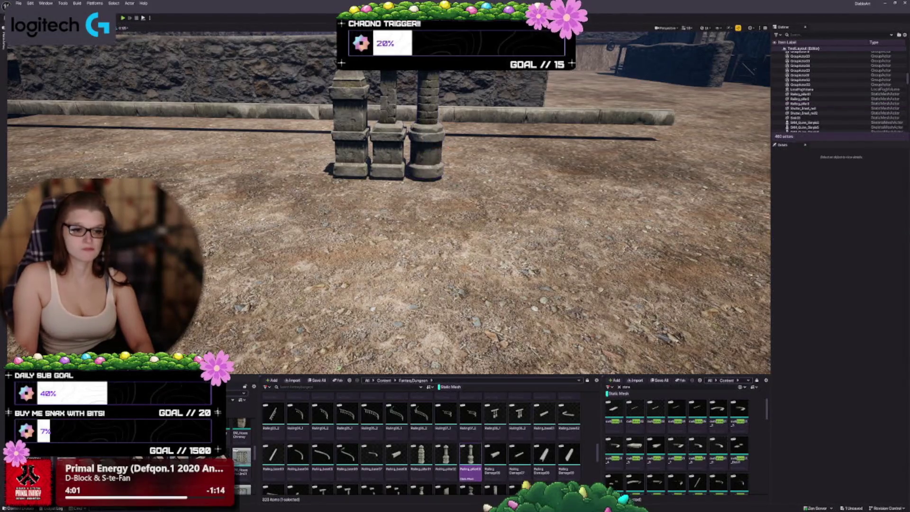
scroll(388, 199, down, 5)
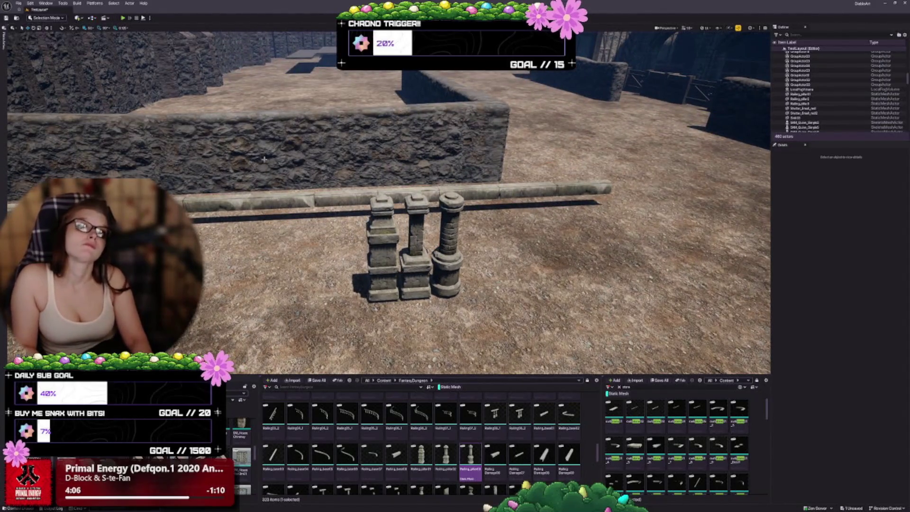
scroll(260, 206, up, 4)
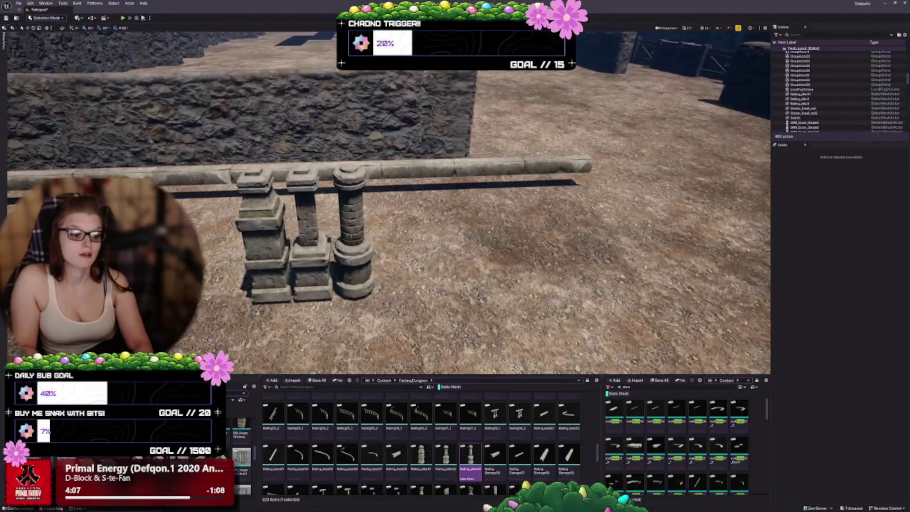
scroll(498, 450, down, 1)
click(495, 448)
mouse_move(453, 256)
mouse_down()
mouse_move(448, 242)
mouse_move(462, 261)
mouse_up()
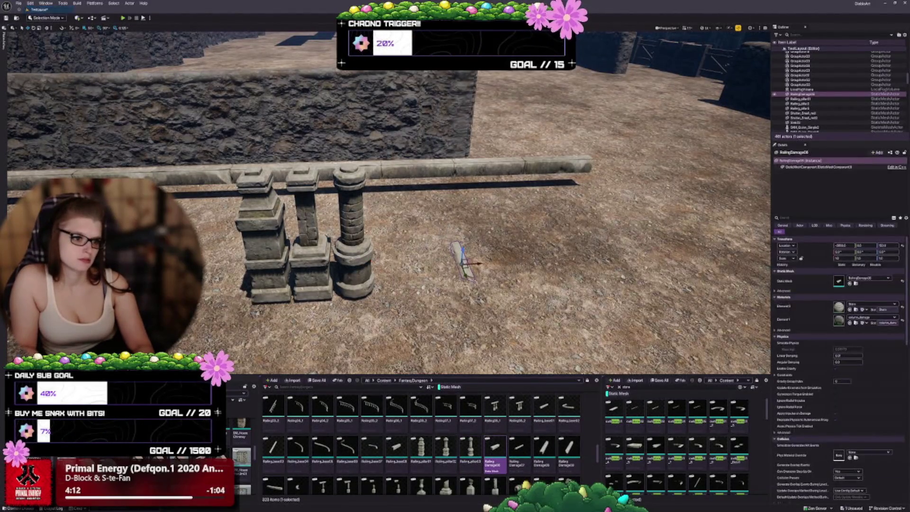
key(Delete)
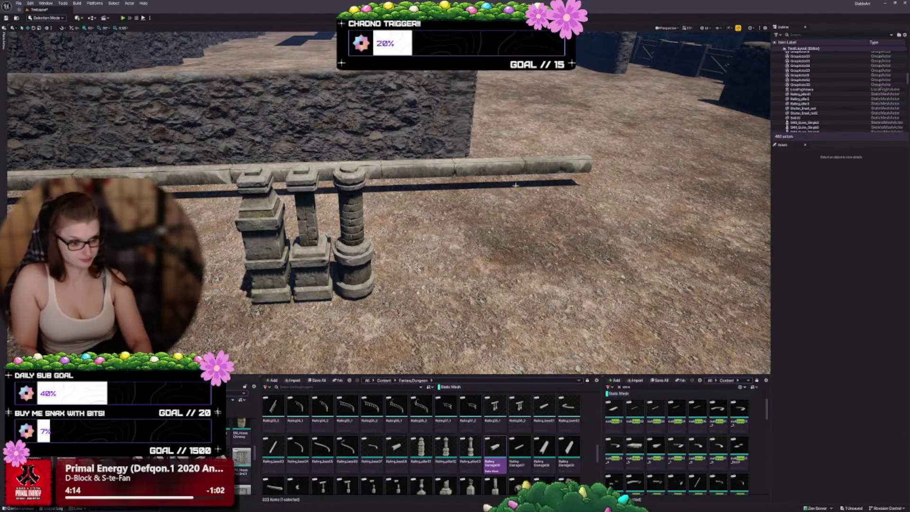
scroll(402, 474, down, 1)
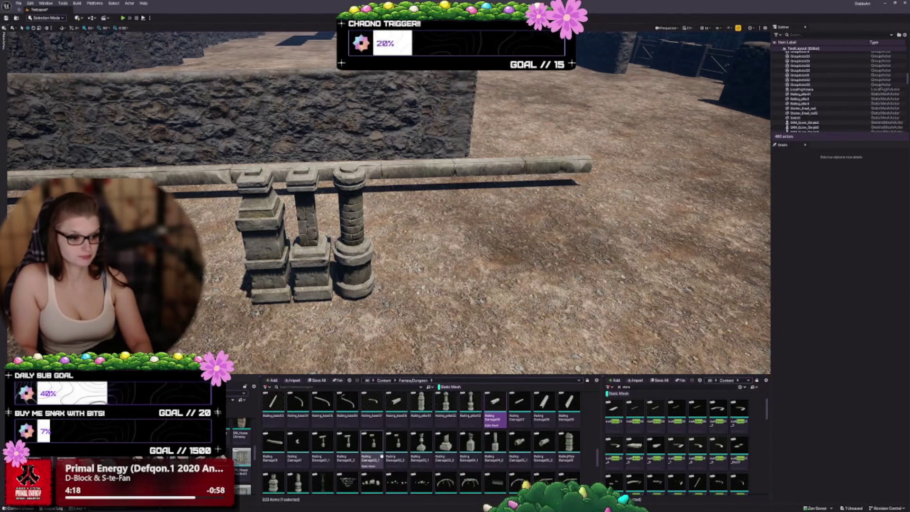
scroll(402, 474, down, 1)
scroll(347, 425, down, 1)
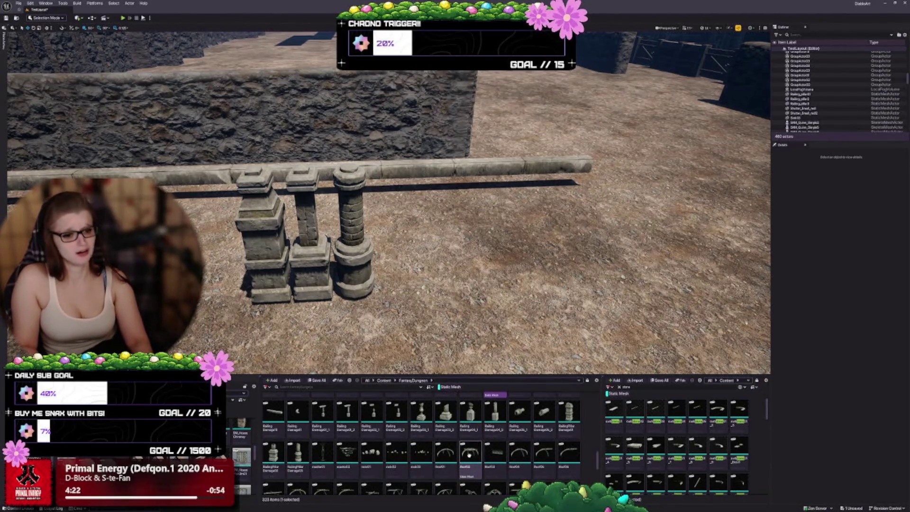
right_click(454, 448)
key(Escape)
right_click(350, 440)
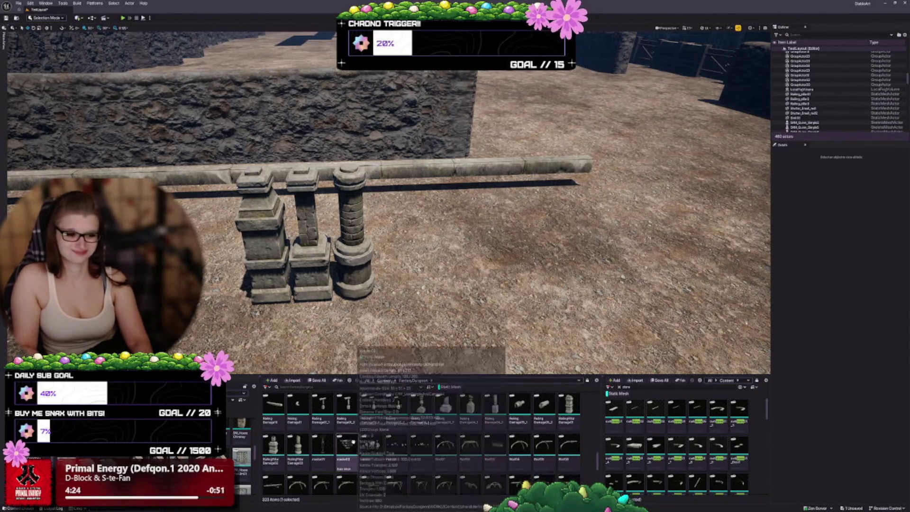
scroll(349, 443, down, 1)
scroll(349, 446, down, 3)
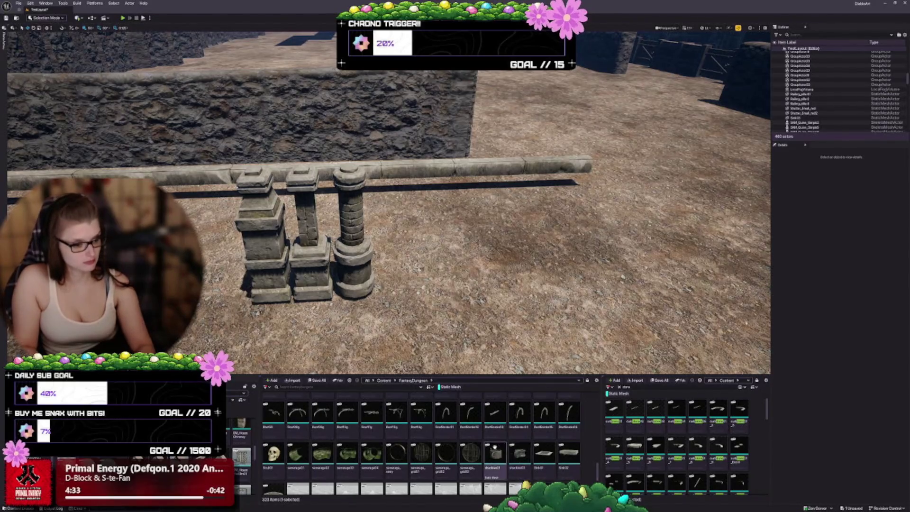
scroll(464, 443, down, 2)
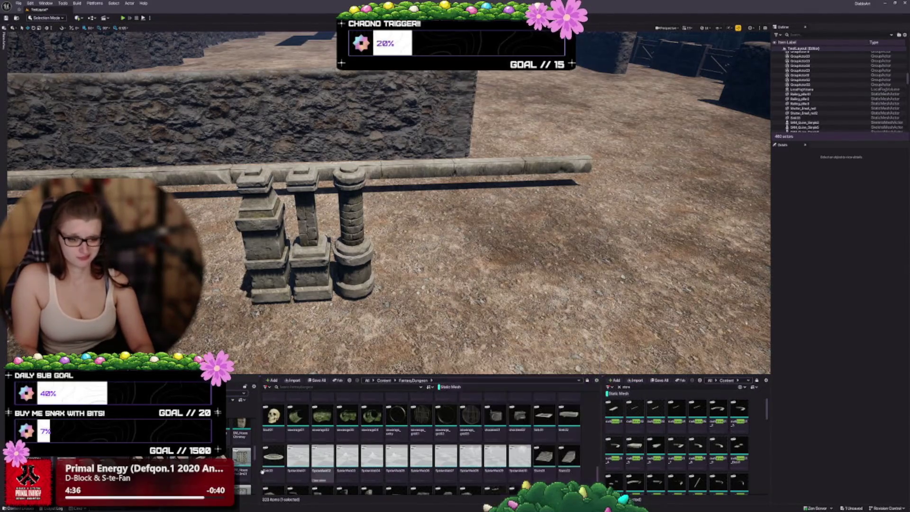
scroll(348, 459, down, 1)
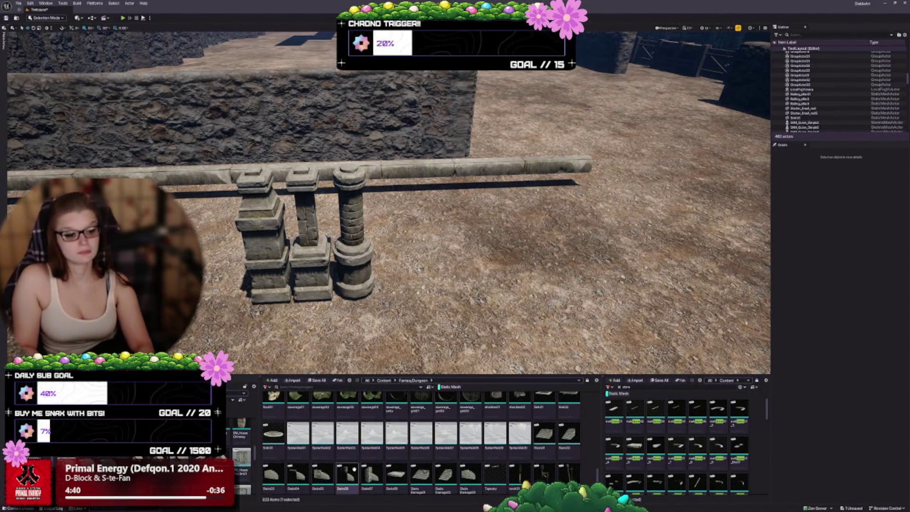
scroll(351, 469, down, 2)
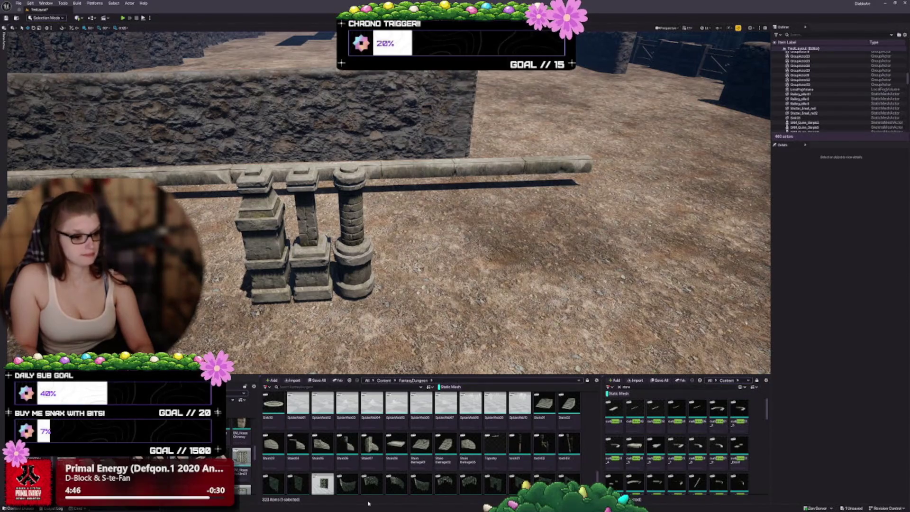
mouse_move(360, 477)
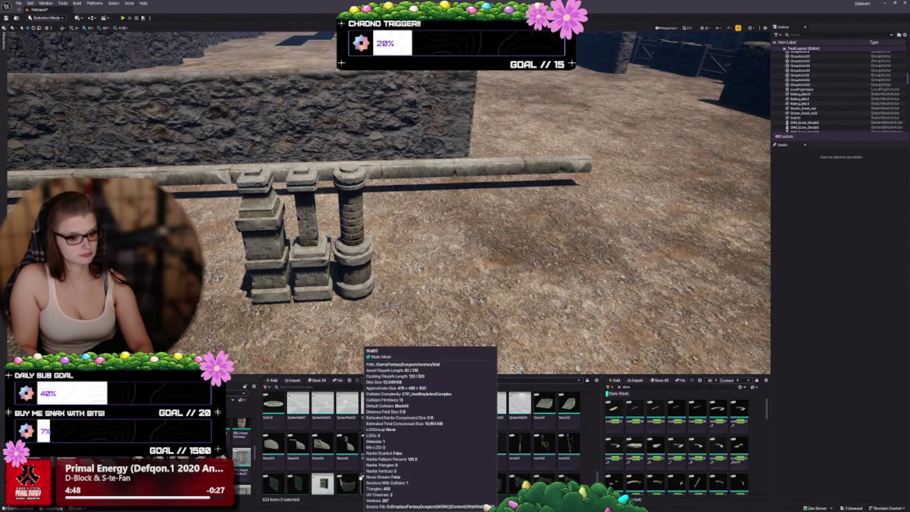
scroll(361, 477, down, 1)
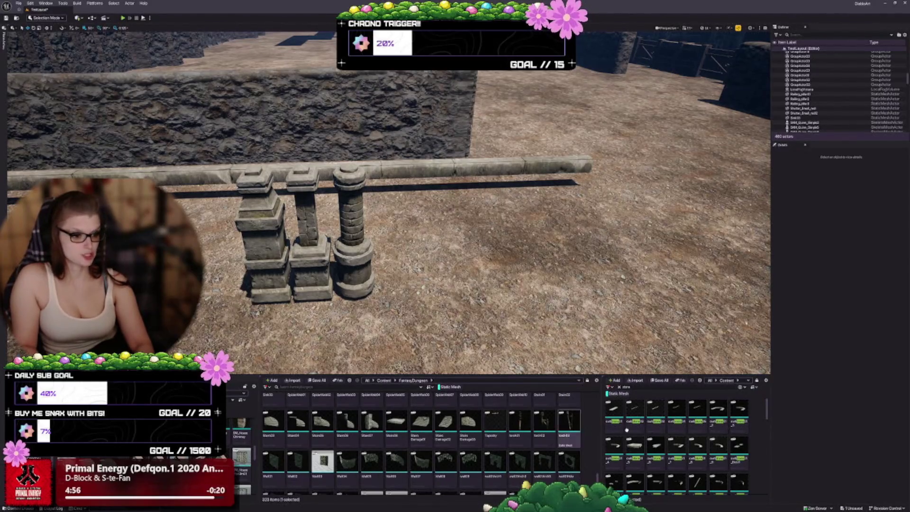
scroll(346, 467, down, 2)
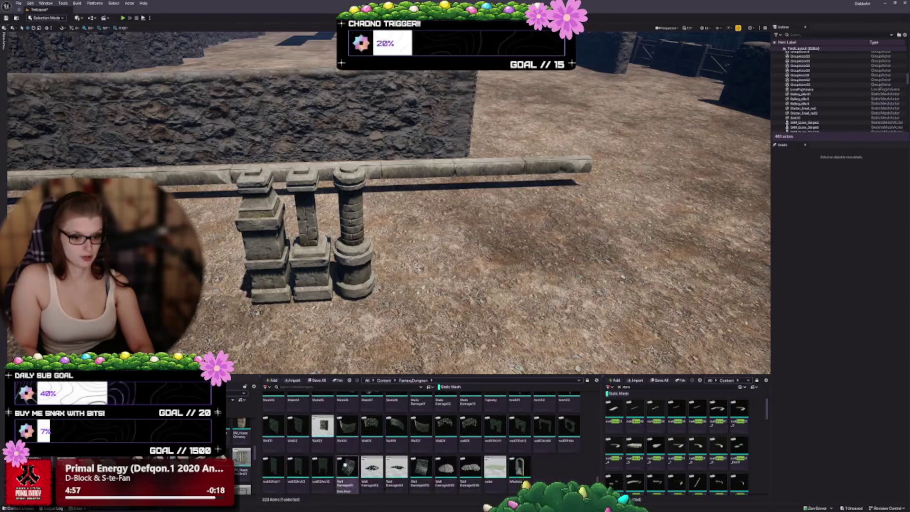
mouse_move(297, 438)
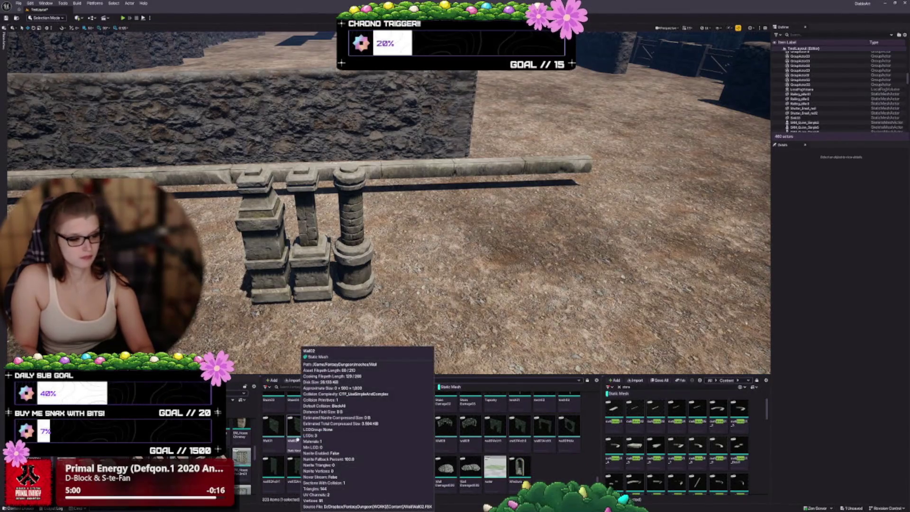
mouse_move(313, 491)
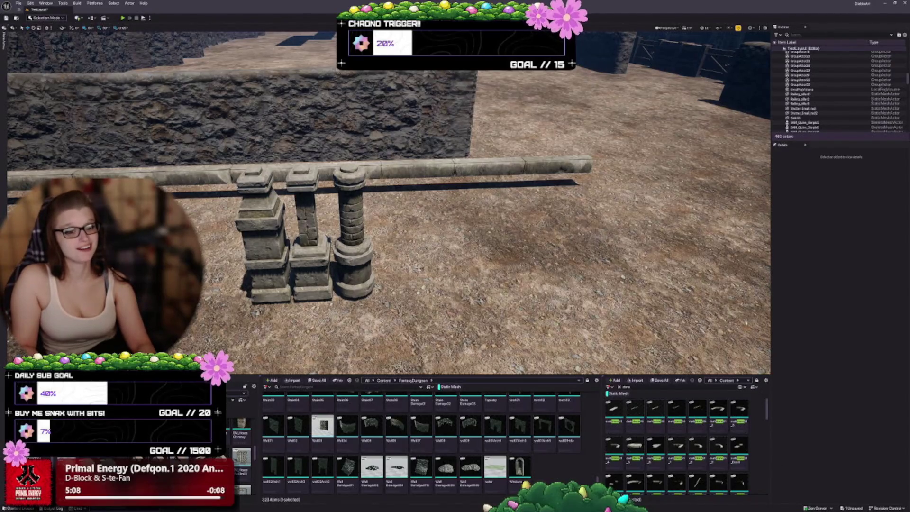
right_click(531, 435)
key(Escape)
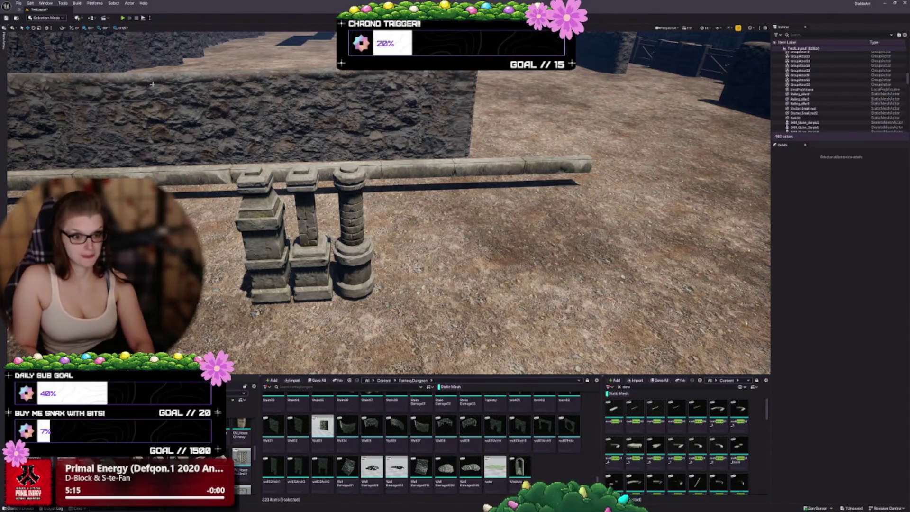
Delete the three test stone pillars by the curb and save the TestLayout map.
drag(301, 271, 319, 209)
click(314, 198)
ctrl+click(268, 237)
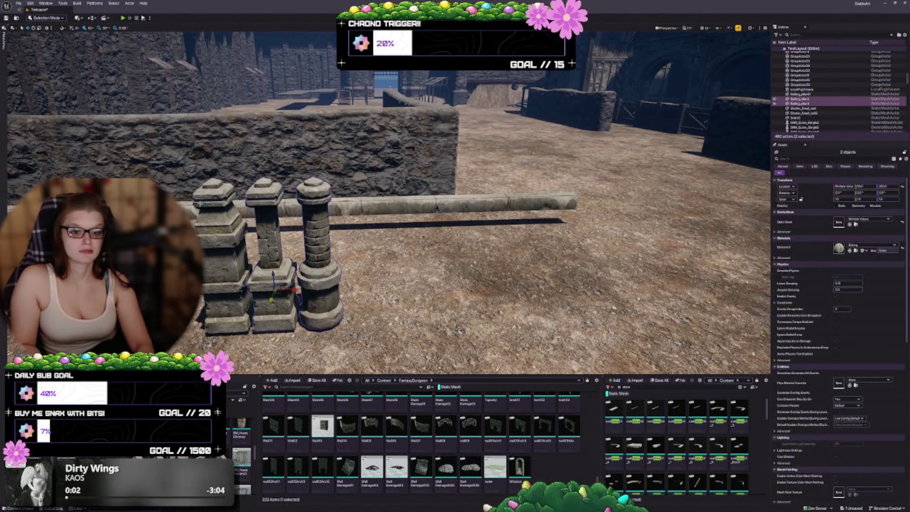
ctrl+click(223, 246)
key(Delete)
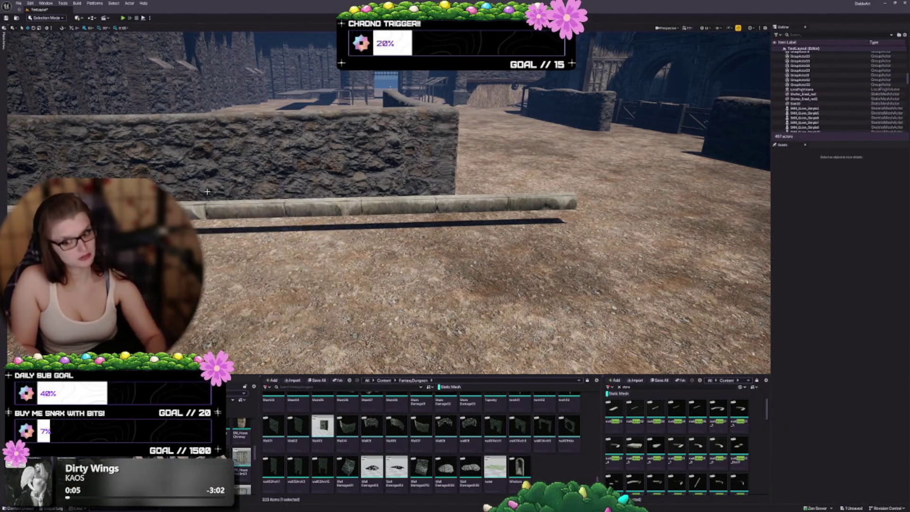
drag(195, 174, 194, 213)
key(ctrl+s)
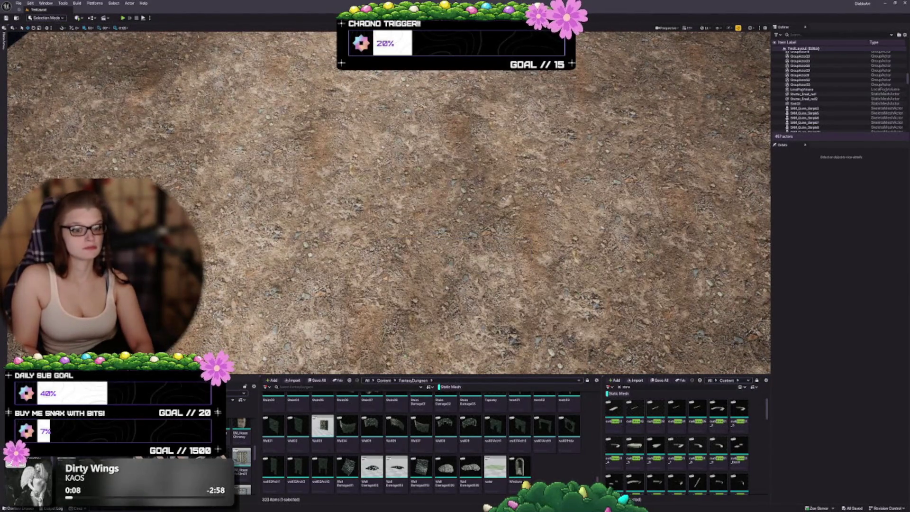
Pull back and raise the view for a wide overview of the whole village.
scroll(389, 203, down, 5)
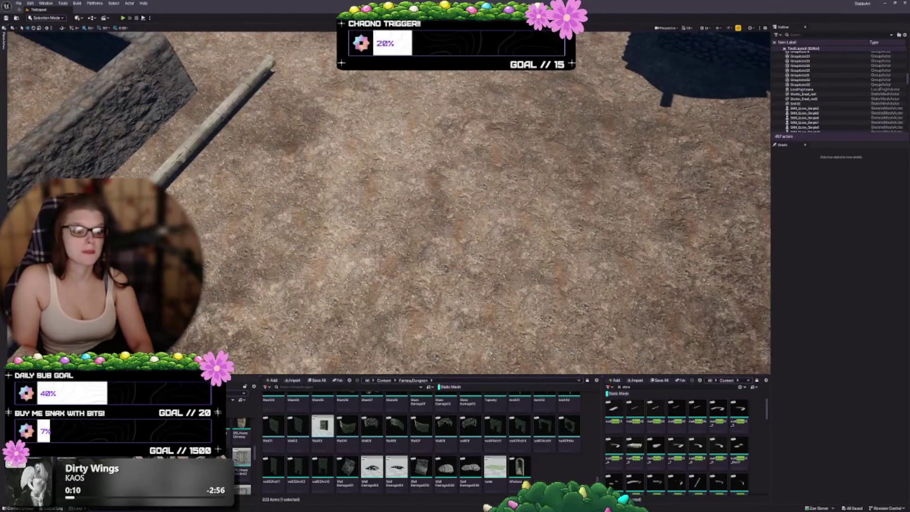
scroll(389, 202, down, 1)
scroll(388, 202, down, 5)
drag(389, 202, 394, 180)
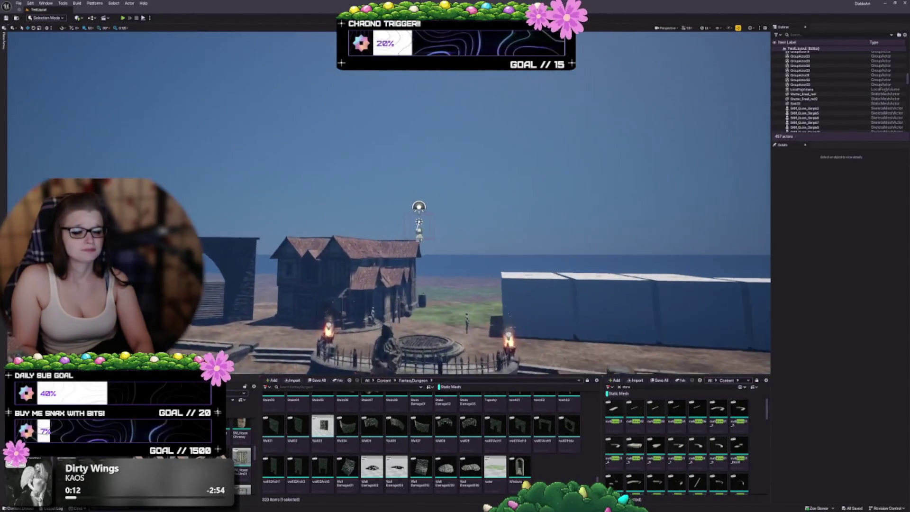
scroll(437, 163, up, 6)
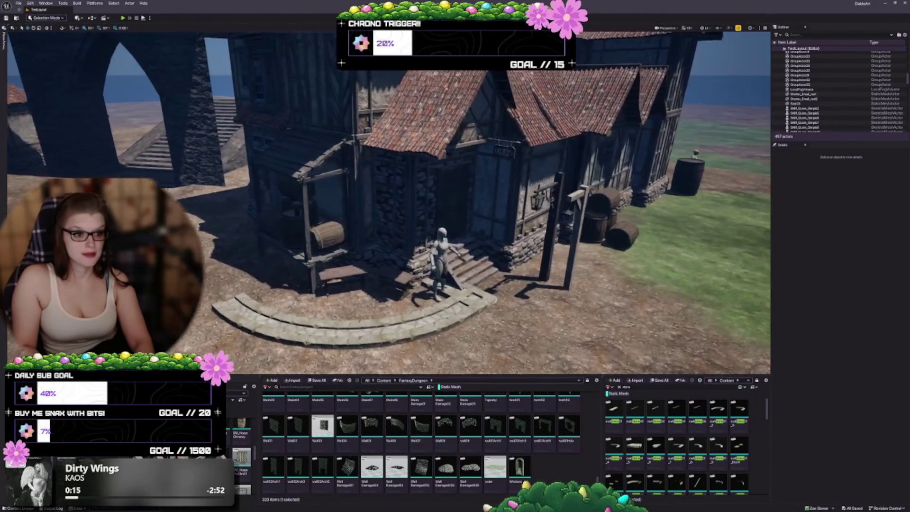
mouse_move(437, 162)
mouse_down()
mouse_move(478, 162)
mouse_move(467, 157)
mouse_move(514, 171)
mouse_move(514, 228)
mouse_up()
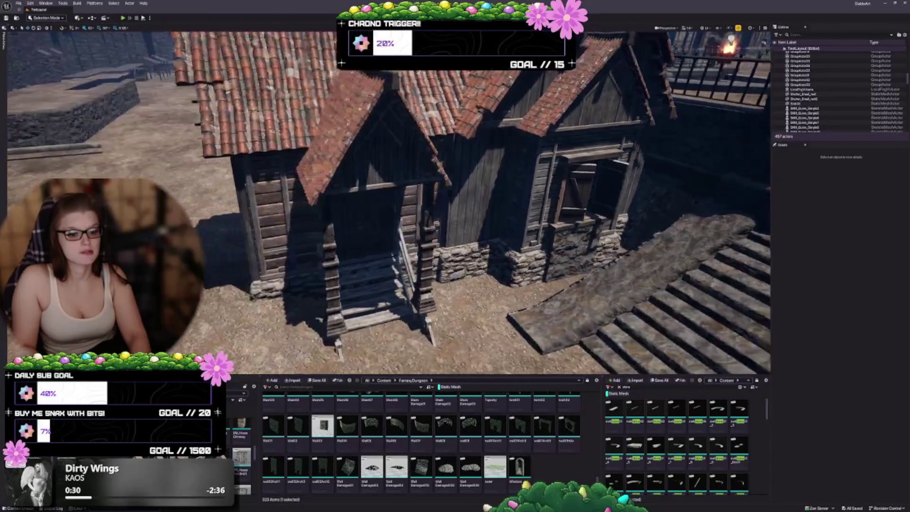
scroll(484, 276, down, 5)
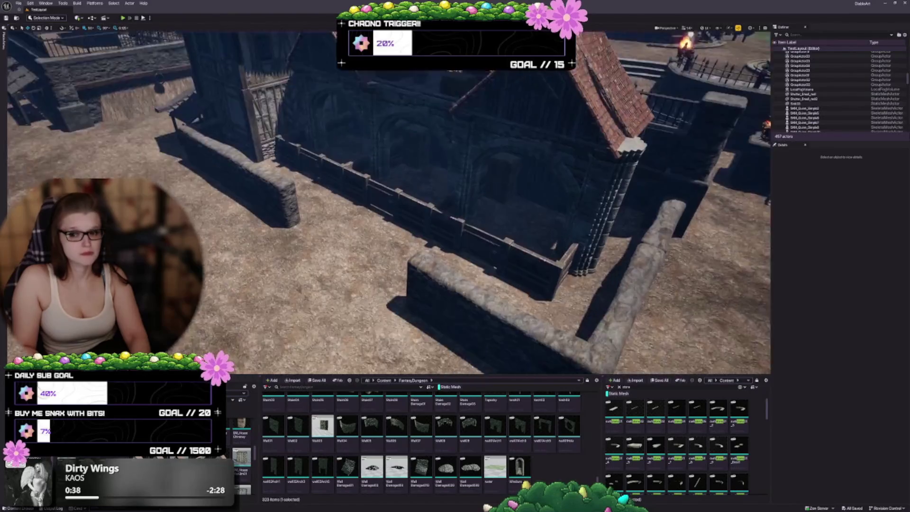
key(a)
drag(481, 279, 481, 247)
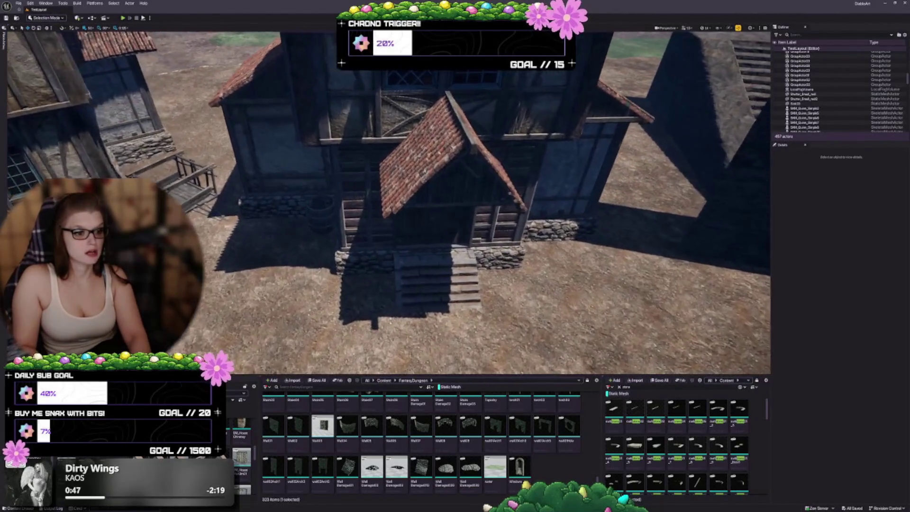
Fly past the house porch and stone arch to the castle gate and drawbridge chains.
key(d)
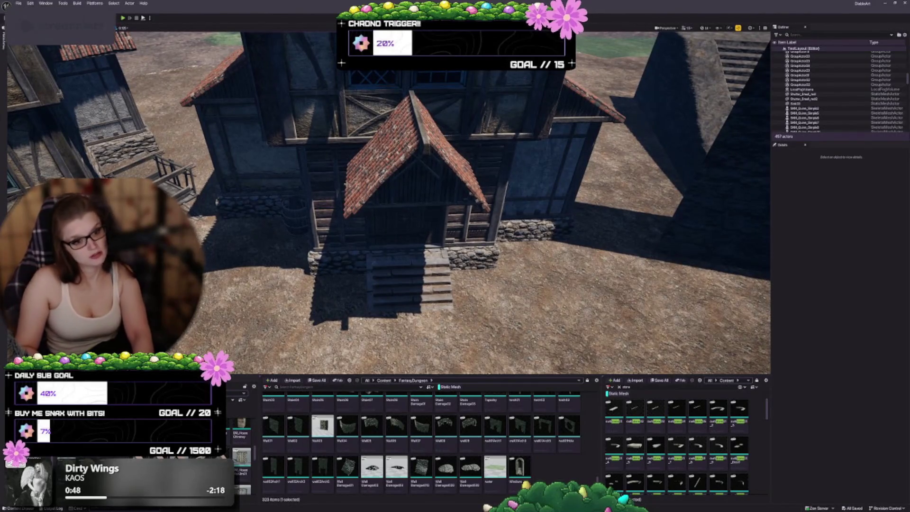
key(d)
key(d)
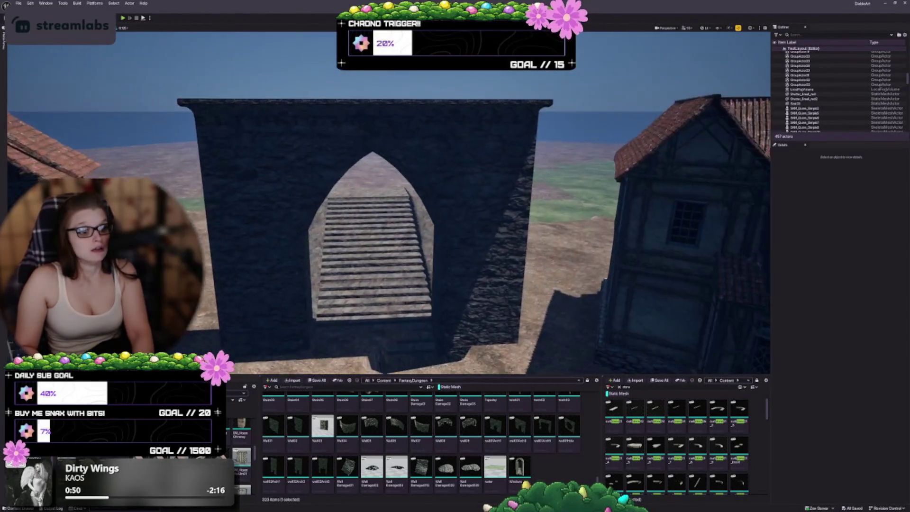
key(d)
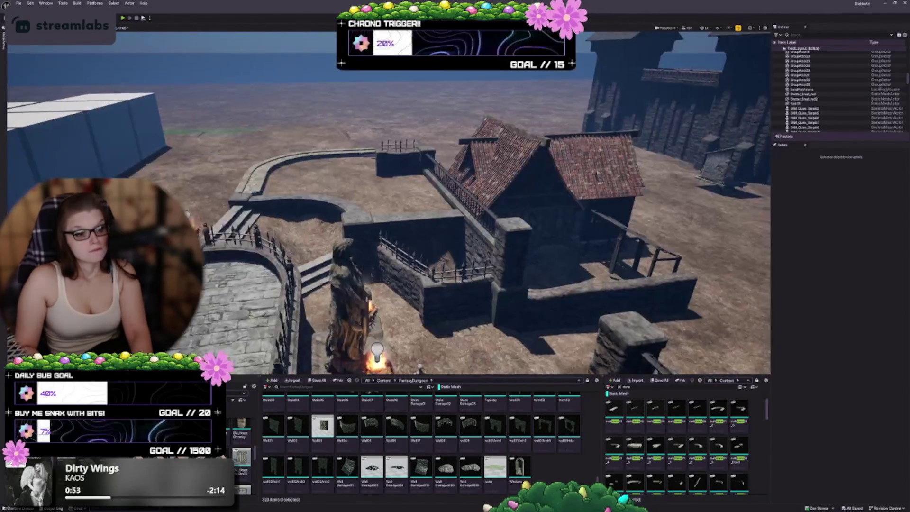
key(d)
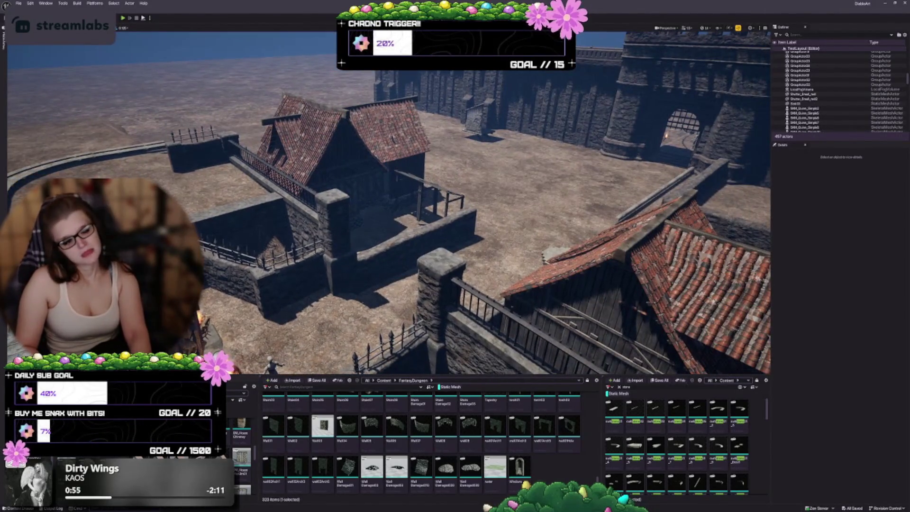
key(d)
key(w)
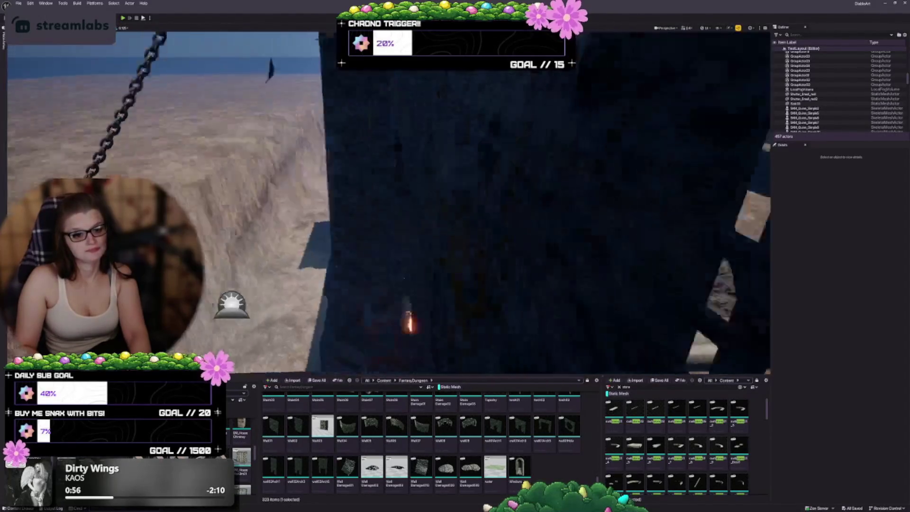
key(e)
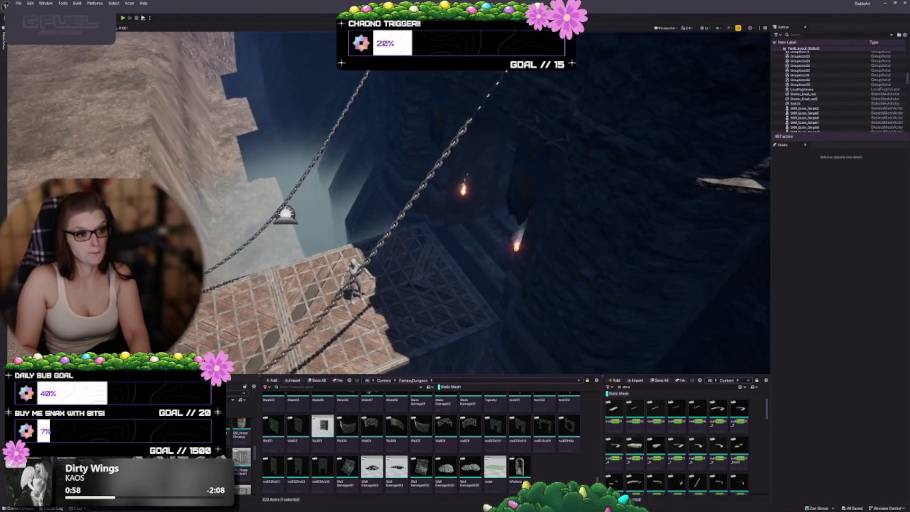
key(d)
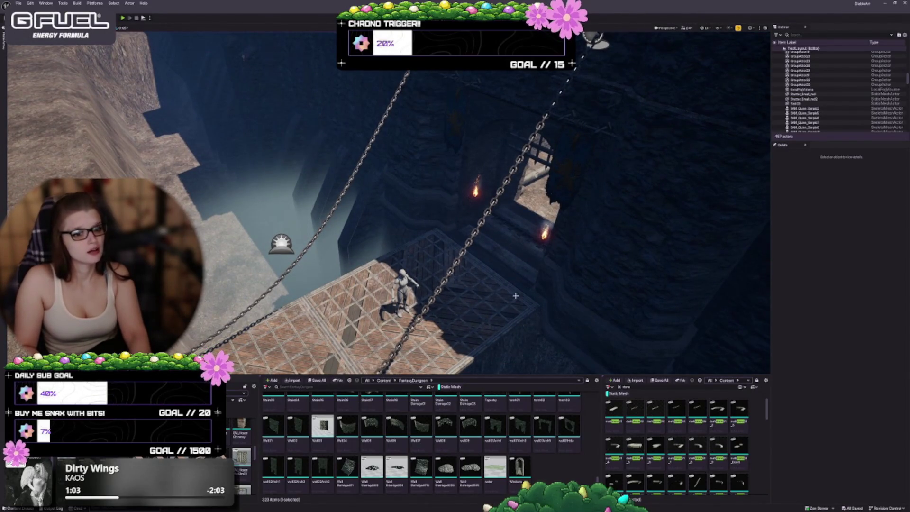
key(e)
key(e)
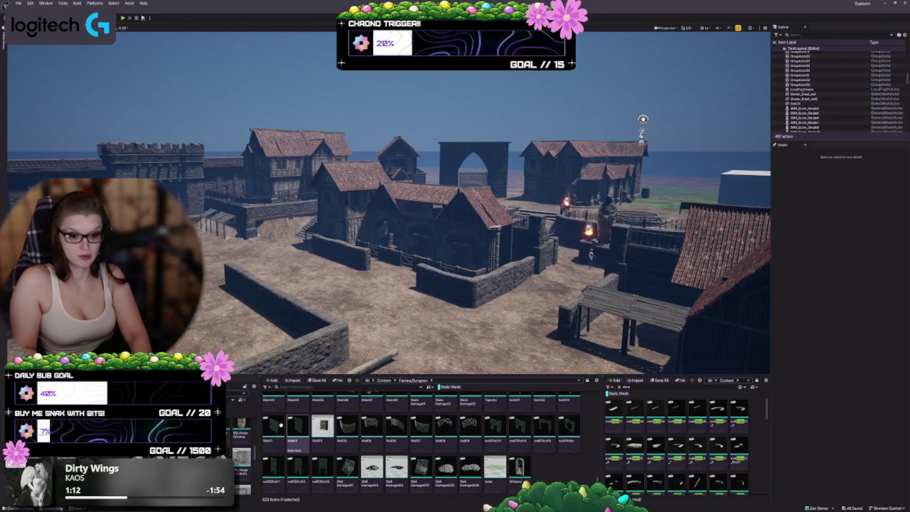
Widen the Content Browser folder tree, select the Wall03 asset, and move toward the curbs.
drag(258, 420, 265, 422)
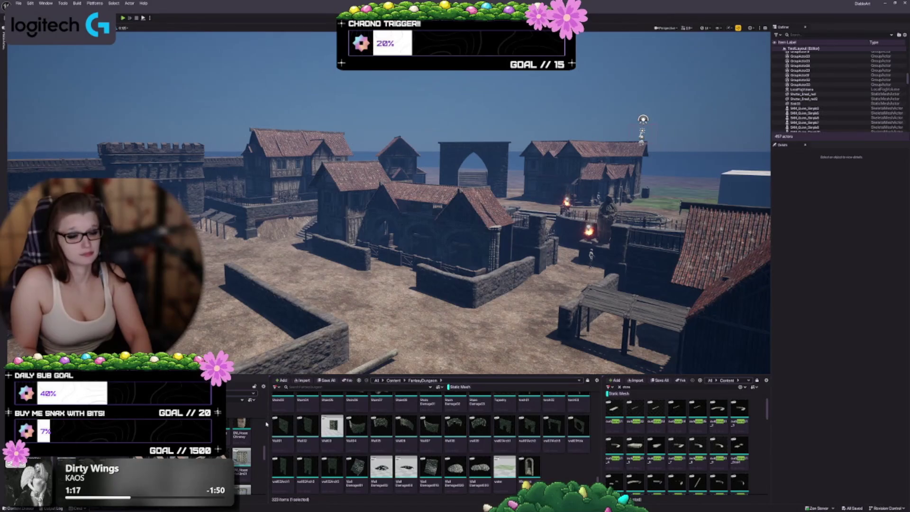
mouse_move(271, 401)
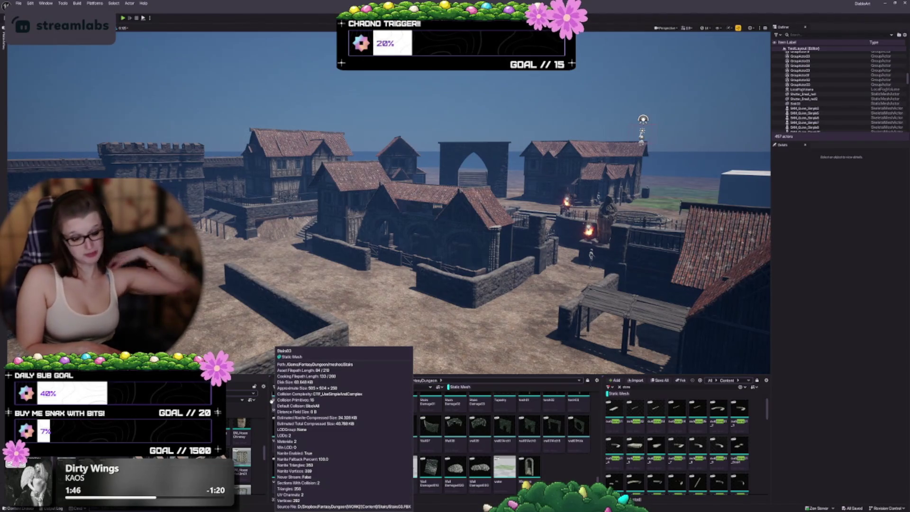
click(332, 425)
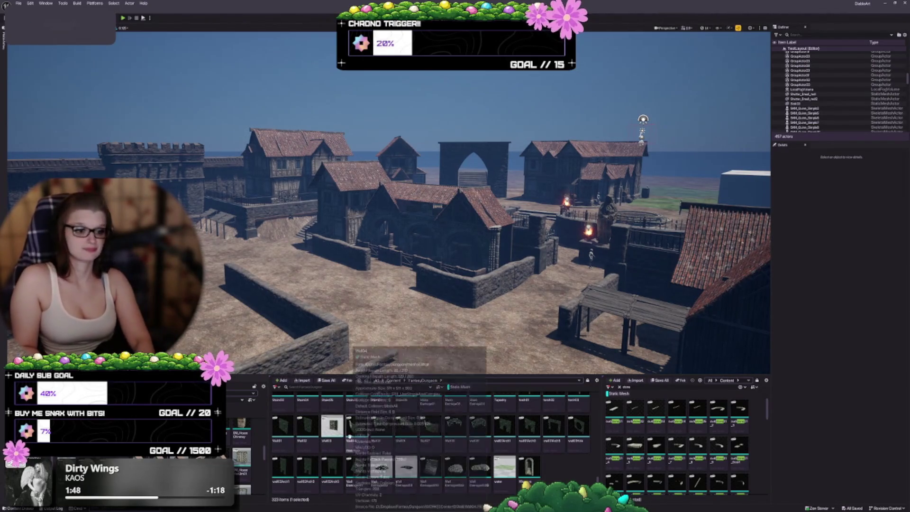
scroll(389, 204, up, 3)
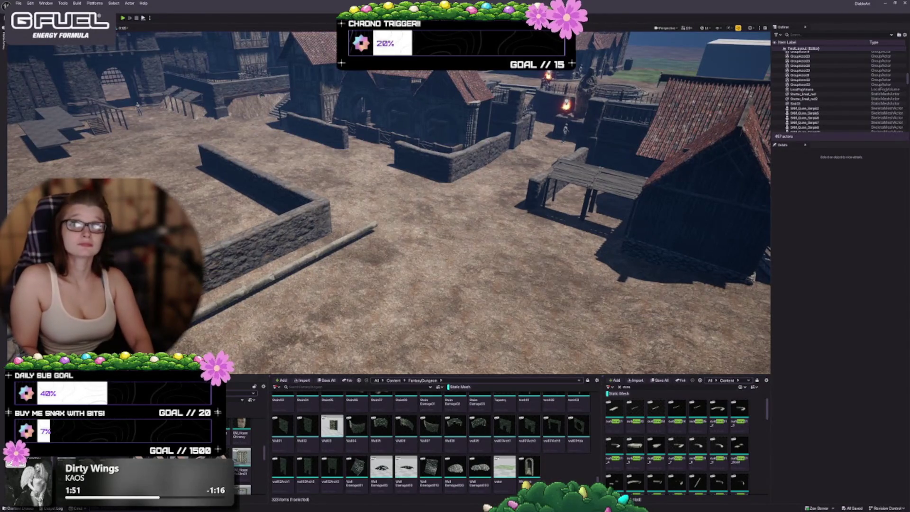
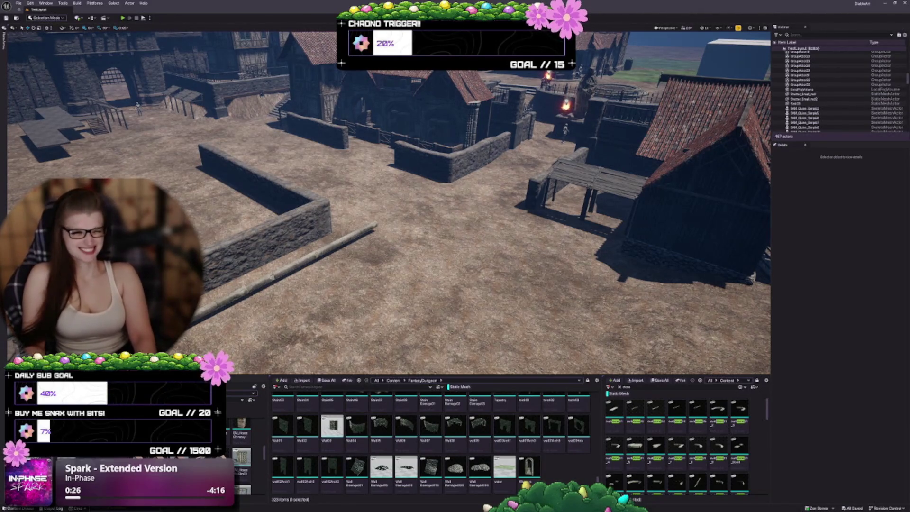
Zoom in and tilt the camera down to view the walled yard from above.
scroll(388, 203, up, 2)
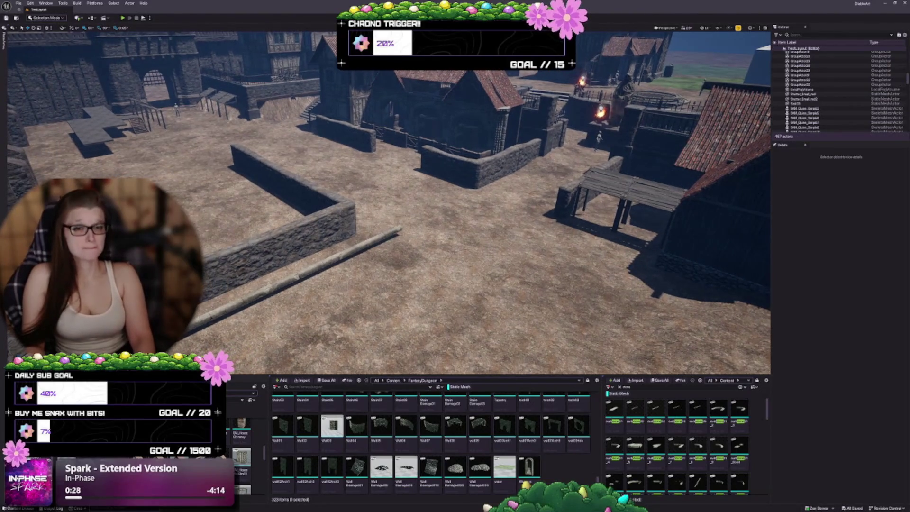
mouse_move(388, 203)
mouse_down()
mouse_move(388, 256)
mouse_move(327, 256)
mouse_up()
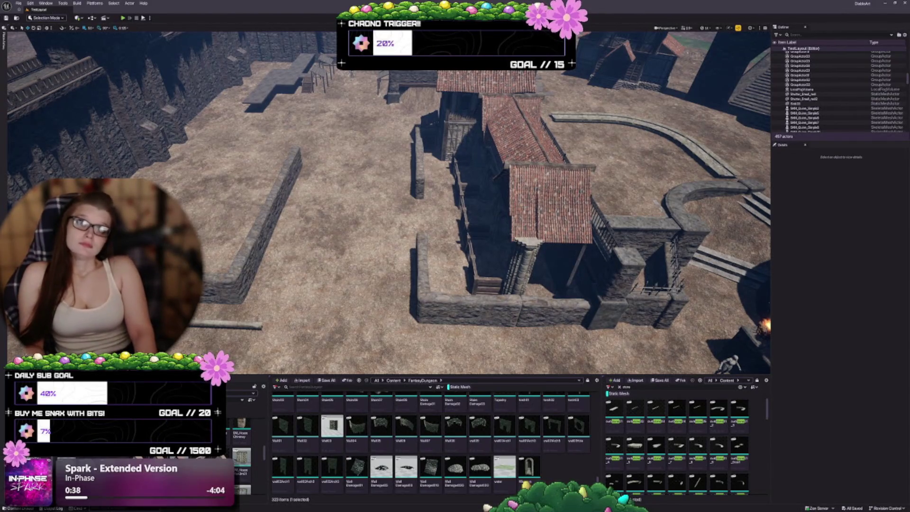
drag(327, 256, 327, 275)
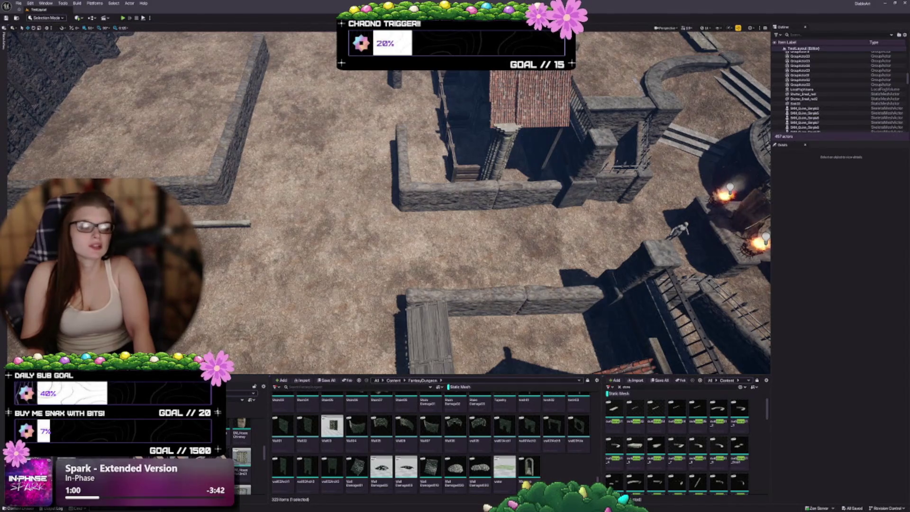
Zoom in on the stone wall, rise above the walls, then pull back to frame the courtyard.
scroll(388, 199, up, 10)
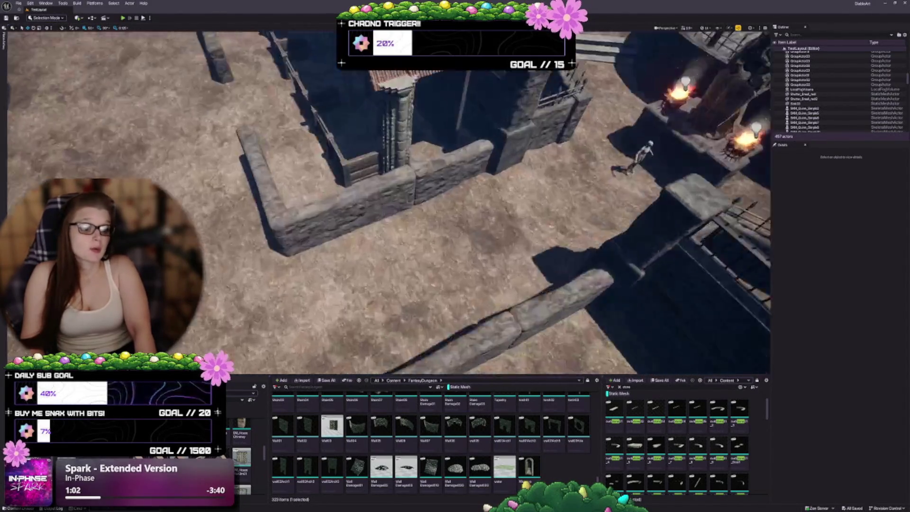
scroll(389, 199, up, 2)
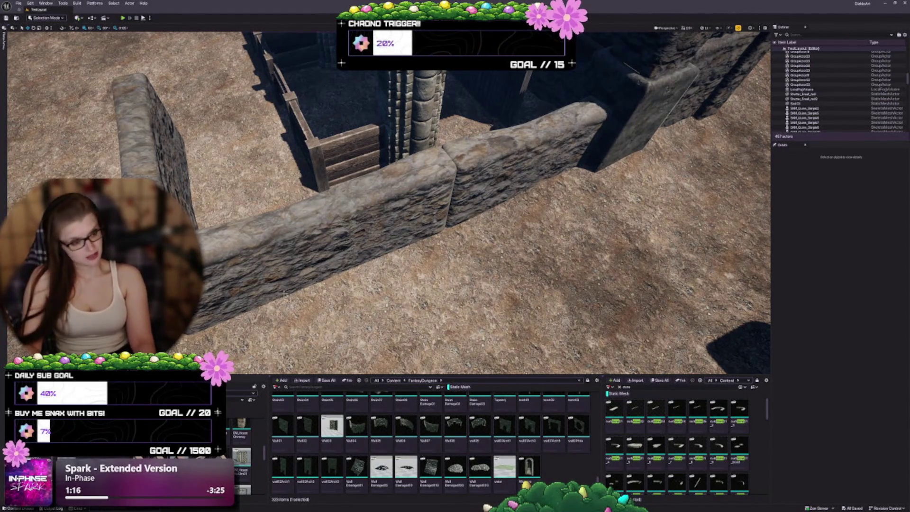
mouse_move(389, 199)
mouse_down()
mouse_move(394, 237)
mouse_move(427, 236)
mouse_up()
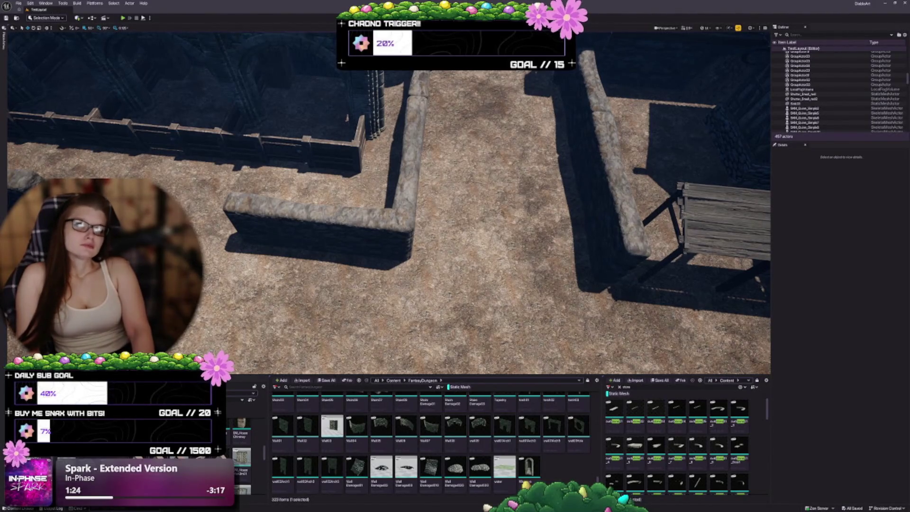
scroll(388, 204, down, 5)
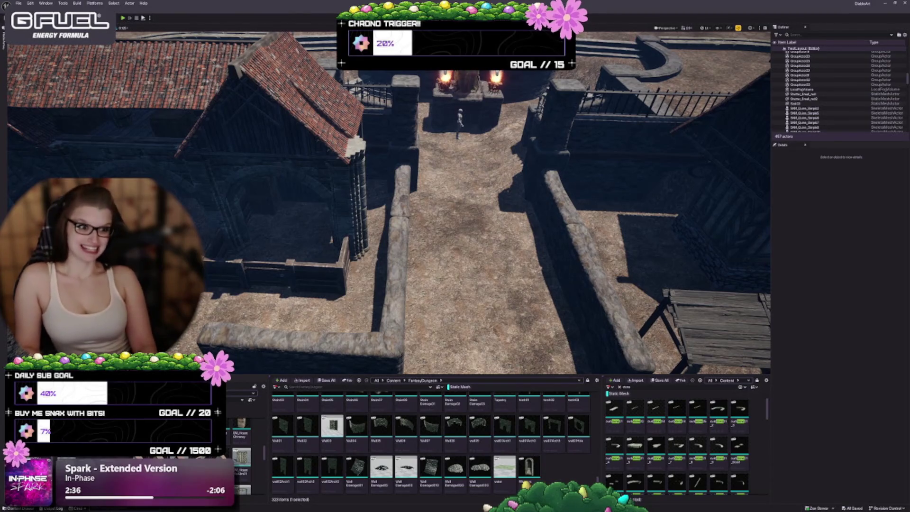
Zoom and move the view up to a higher corner of the wall.
scroll(237, 185, up, 10)
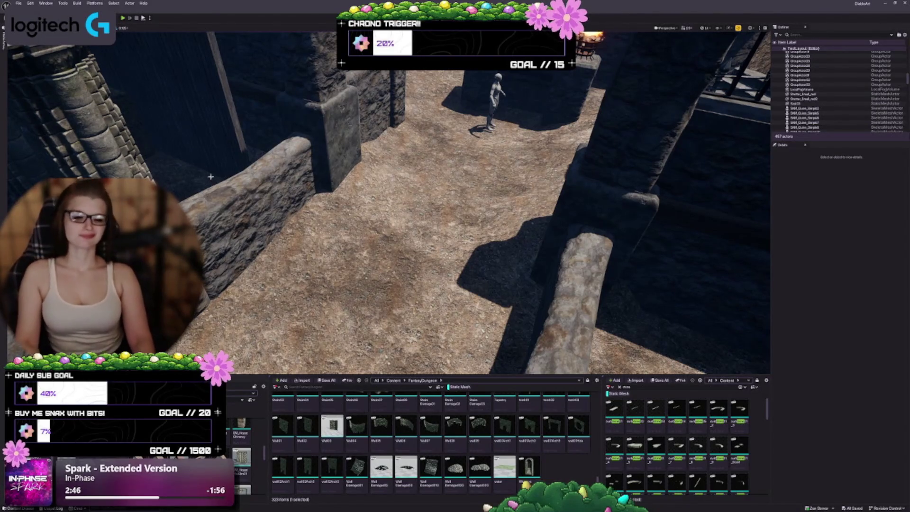
key(w)
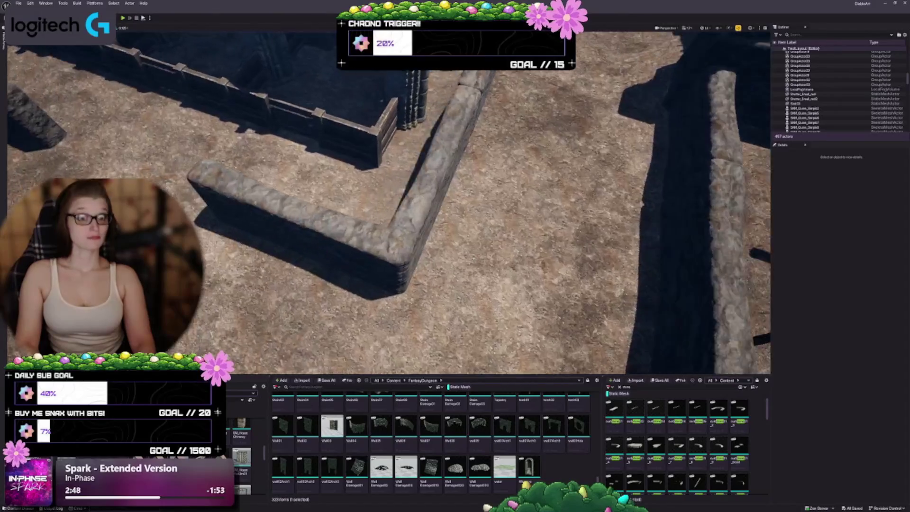
scroll(237, 150, down, 5)
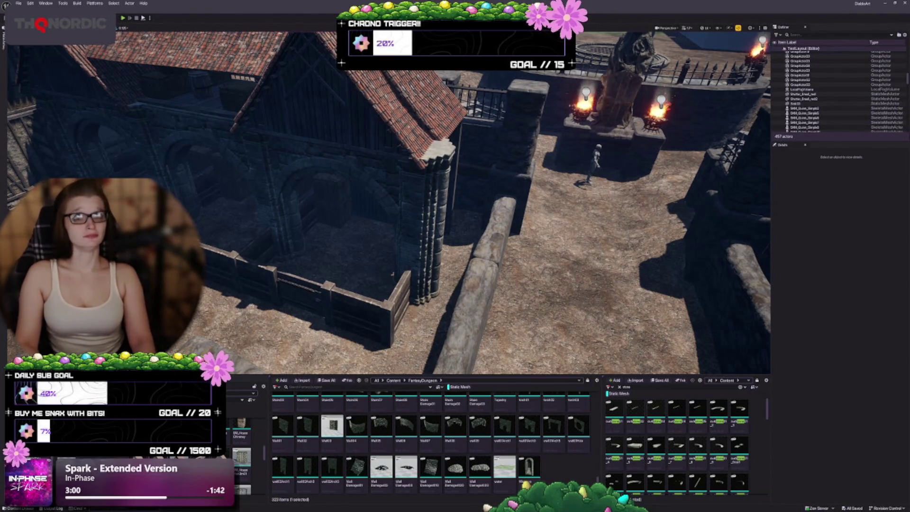
Fly past the tower and roofed building to the torch-lit statue, then show the top-level Content folder.
drag(426, 237, 412, 218)
drag(532, 246, 531, 246)
drag(421, 228, 431, 232)
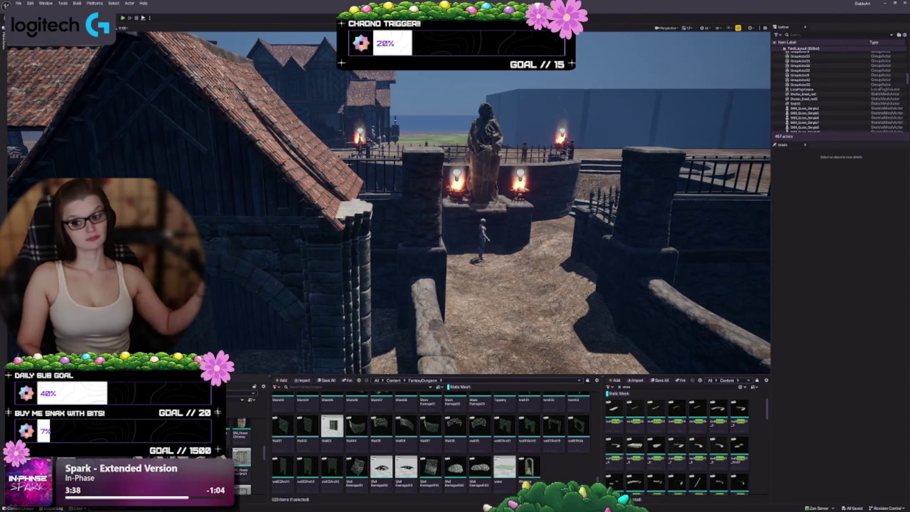
key(1)
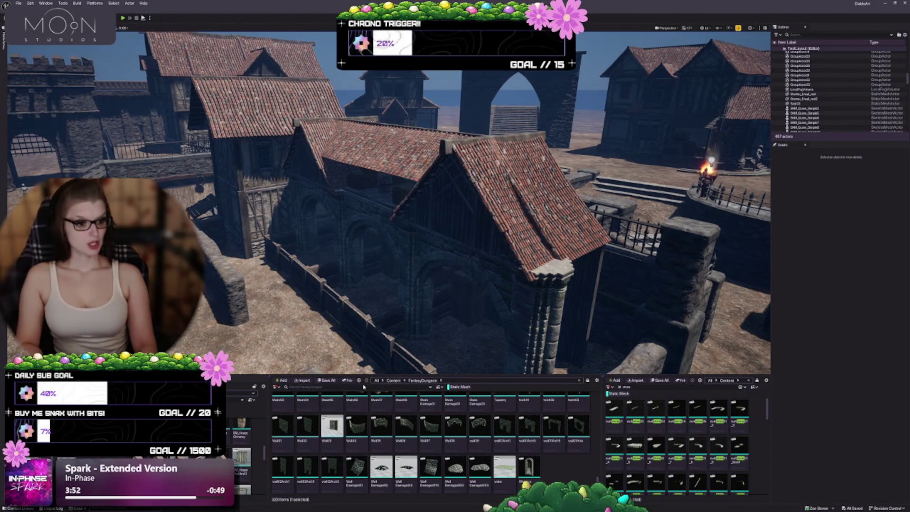
click(394, 380)
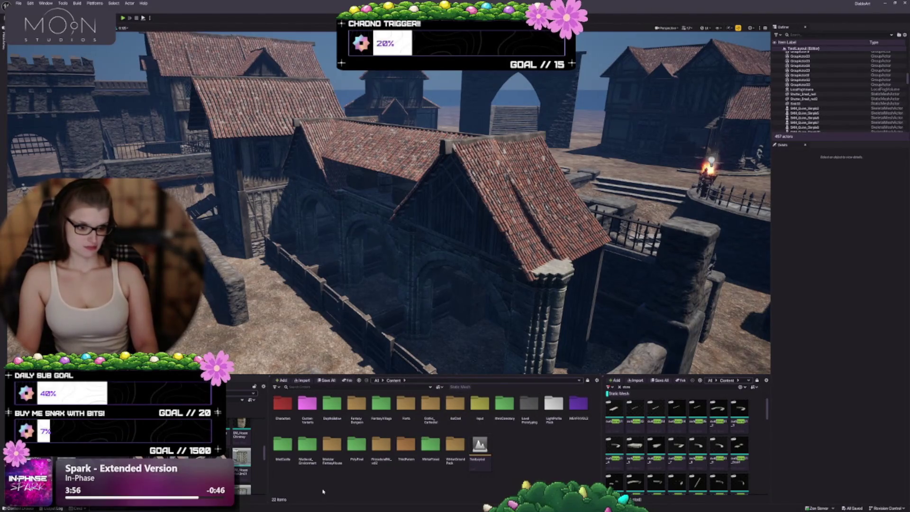
Browse into ProceduralNis_vol2 > maps and load the Demo_Scene level.
click(378, 441)
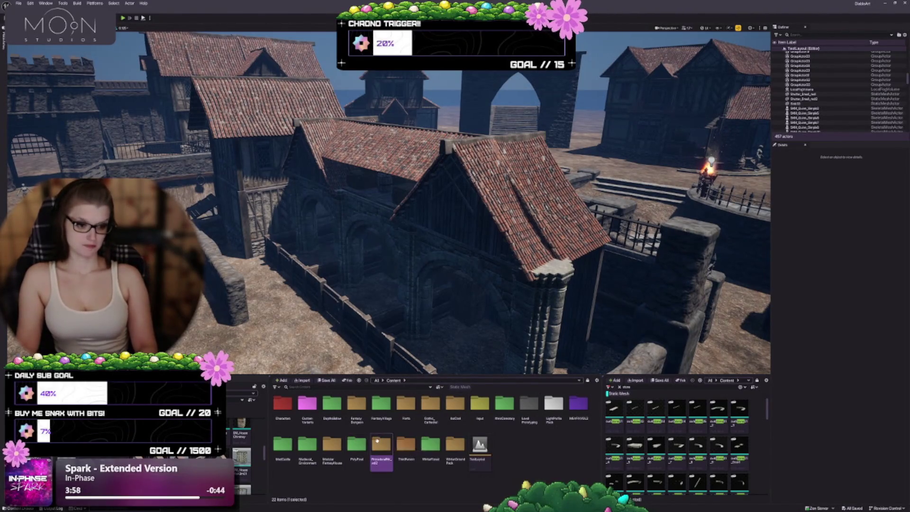
double_click(380, 446)
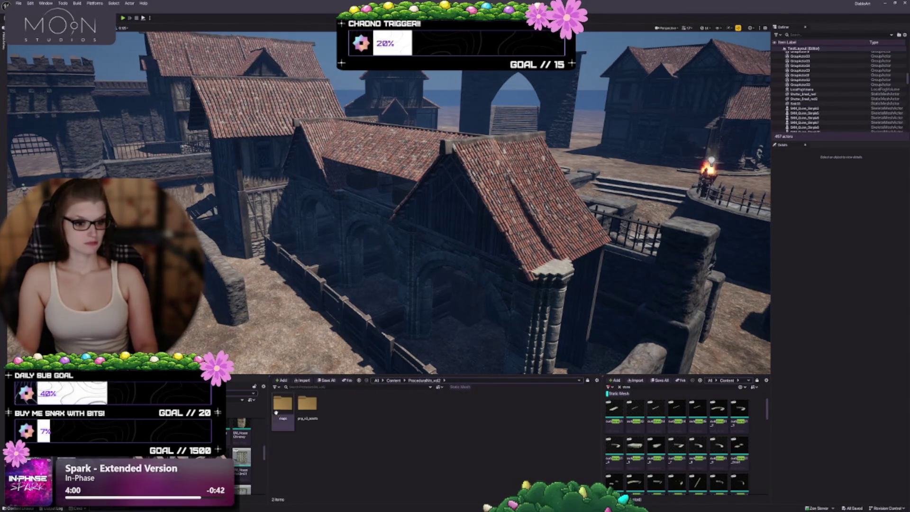
click(288, 410)
double_click(288, 410)
click(340, 409)
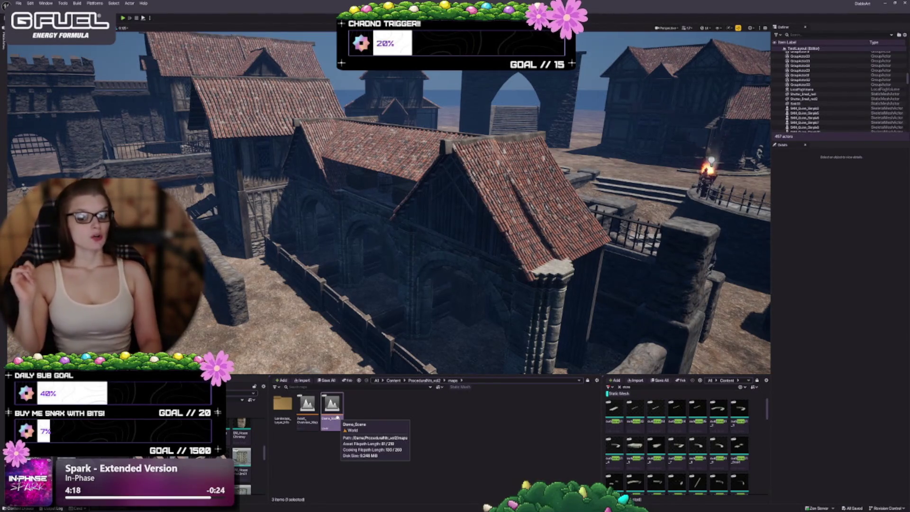
double_click(333, 411)
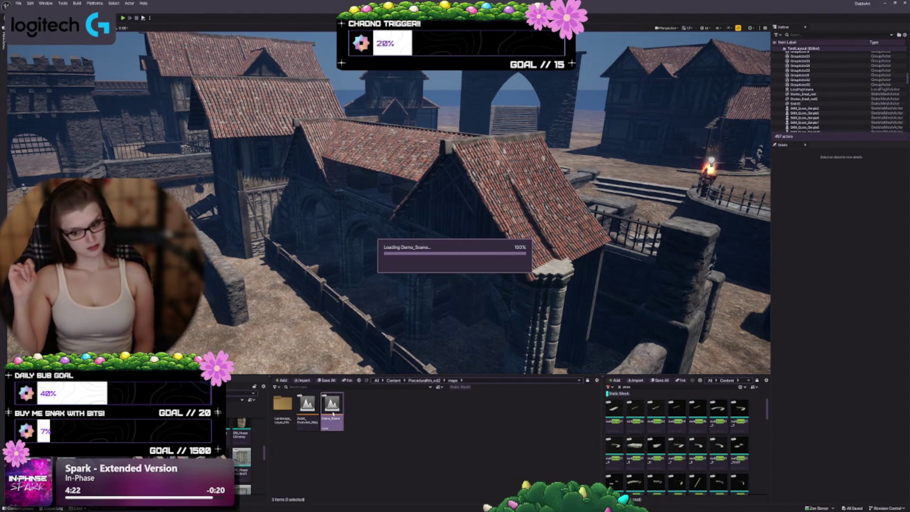